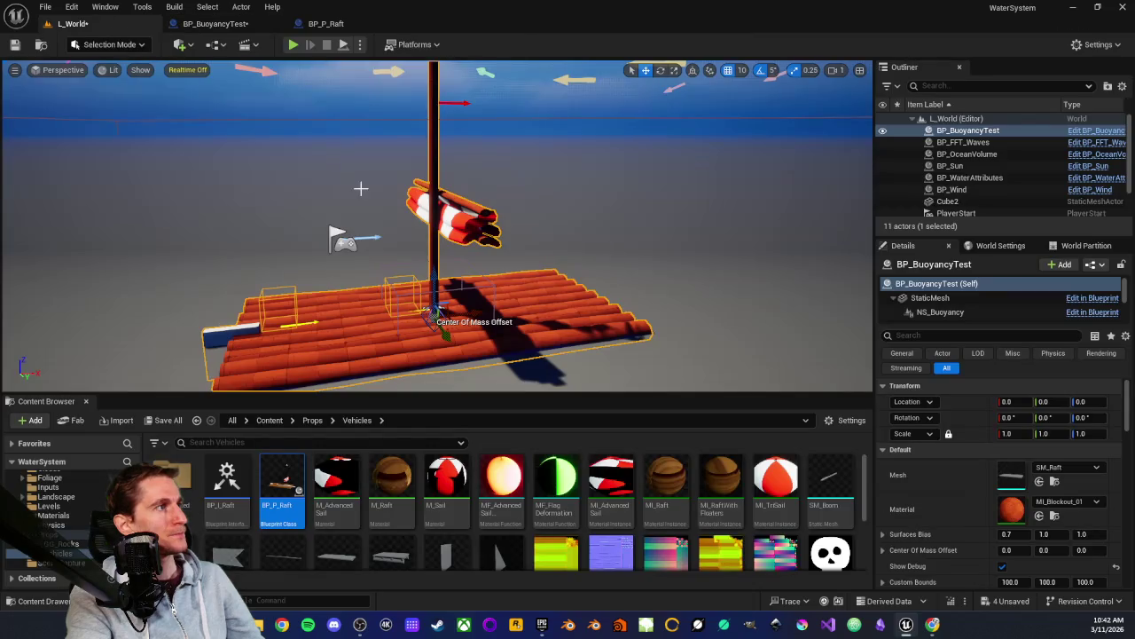
# Select the ocean volume actor and run a quick play test of the level
pyautogui.click(422, 275)
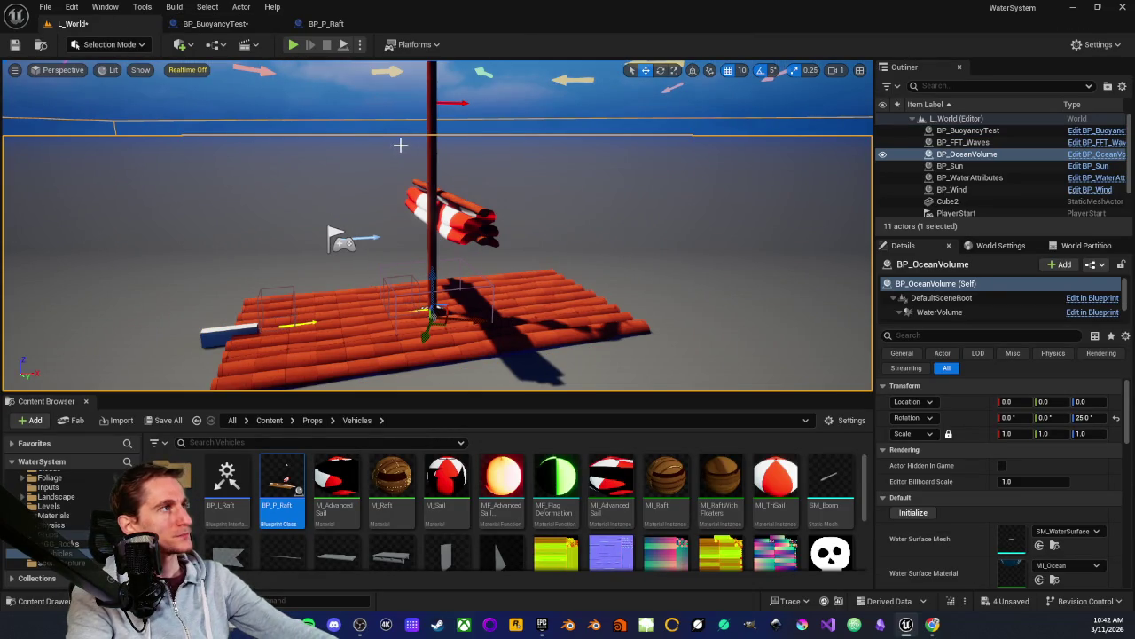
pyautogui.click(294, 44)
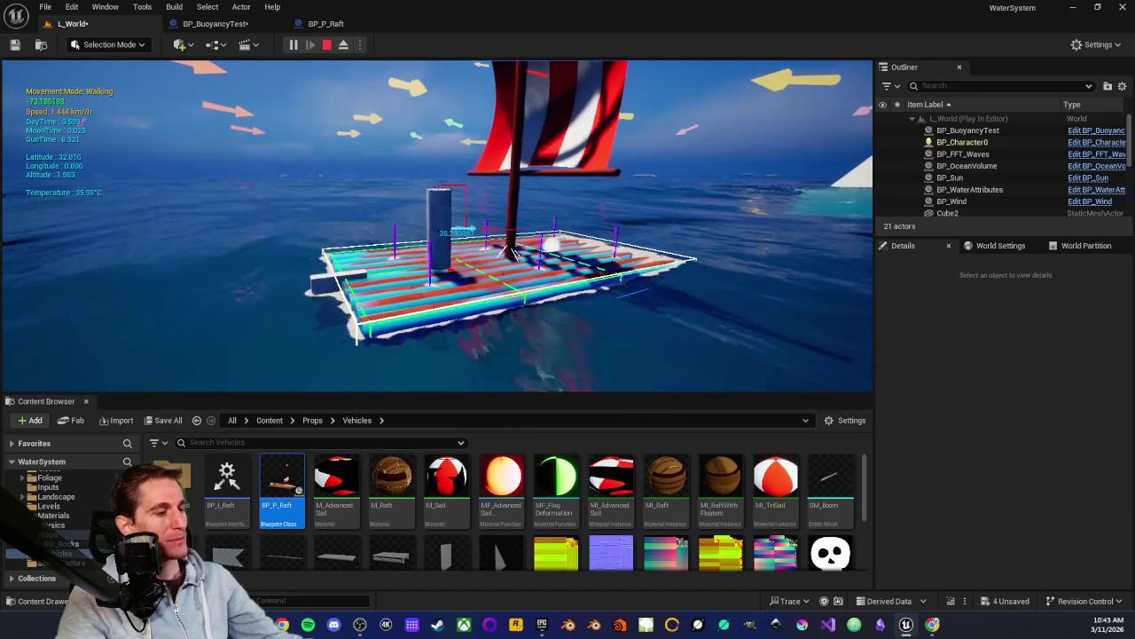
pyautogui.press('Escape')
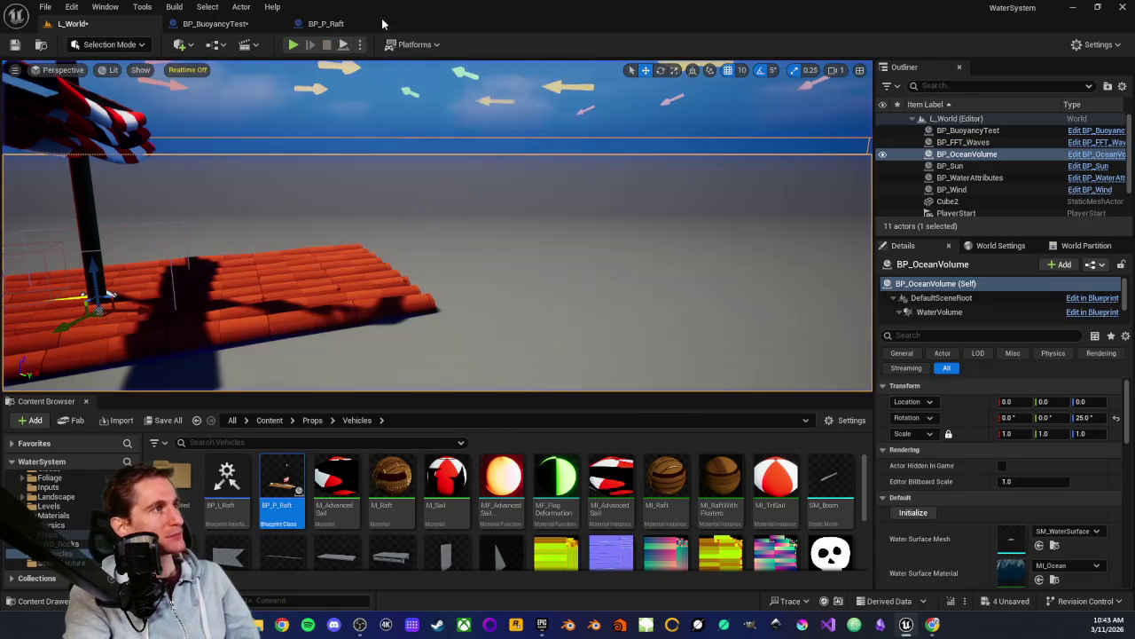
# Inspect the BP_P_Raft EventGraph, then switch to BP_BuoyancyTest's graph
pyautogui.click(324, 24)
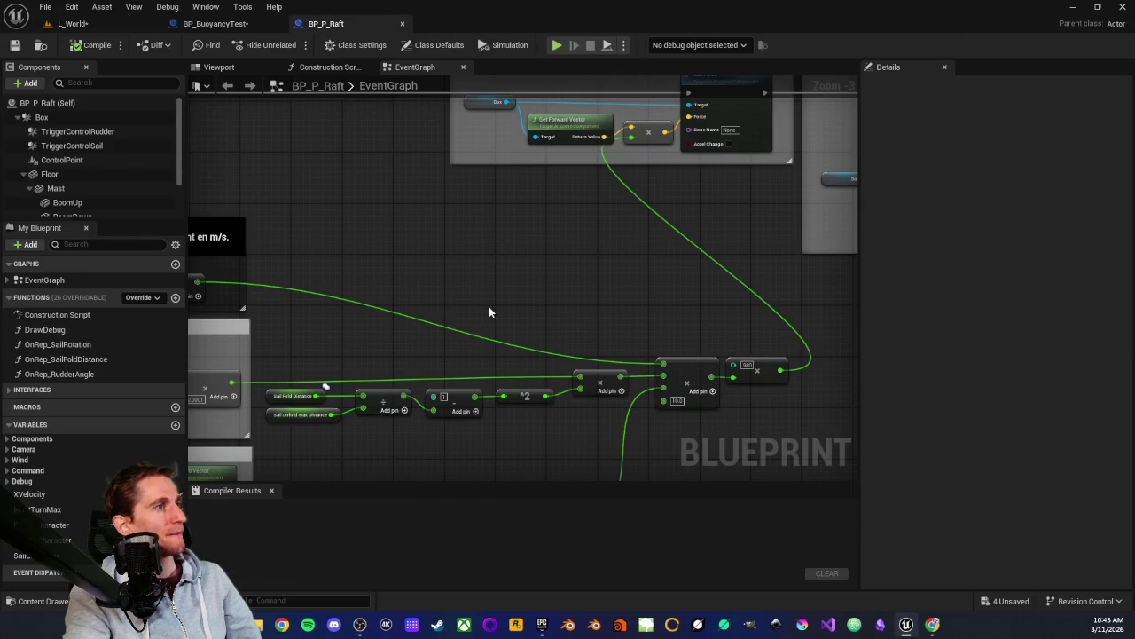
pyautogui.click(743, 336)
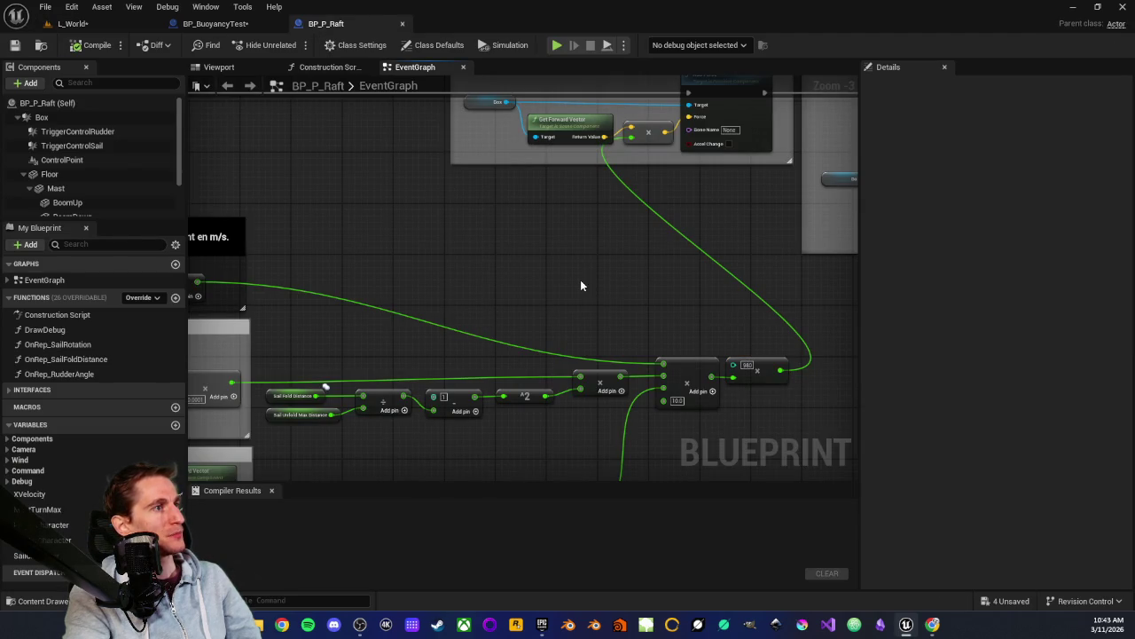
pyautogui.moveTo(582, 279); pyautogui.dragTo(598, 314)
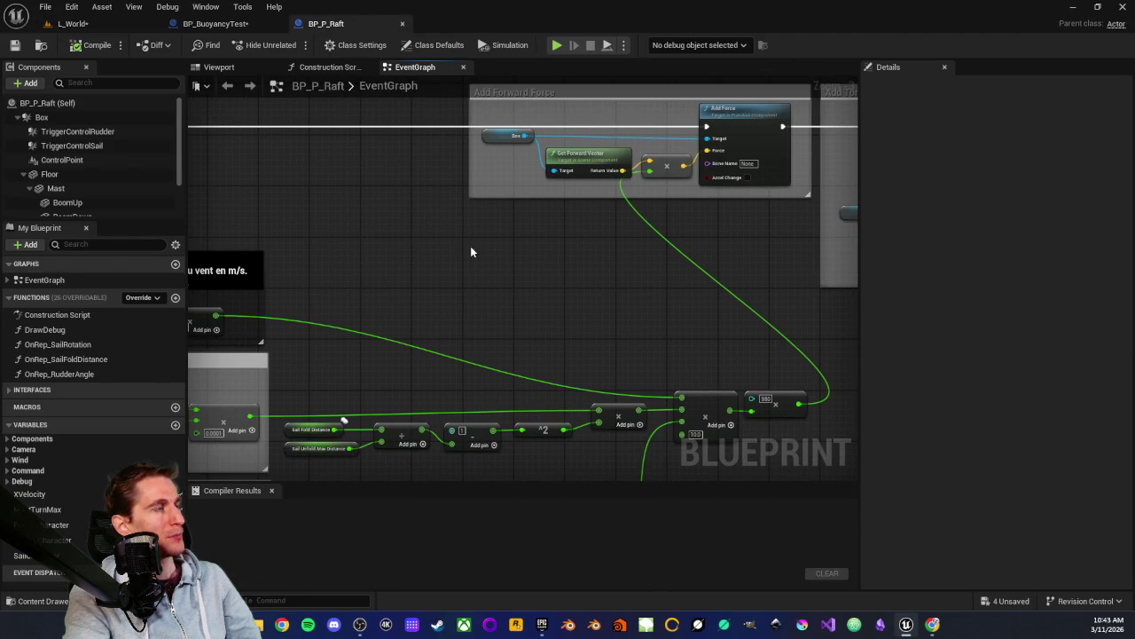
pyautogui.scroll(1, 566, 272)
pyautogui.scroll(-1, 608, 312)
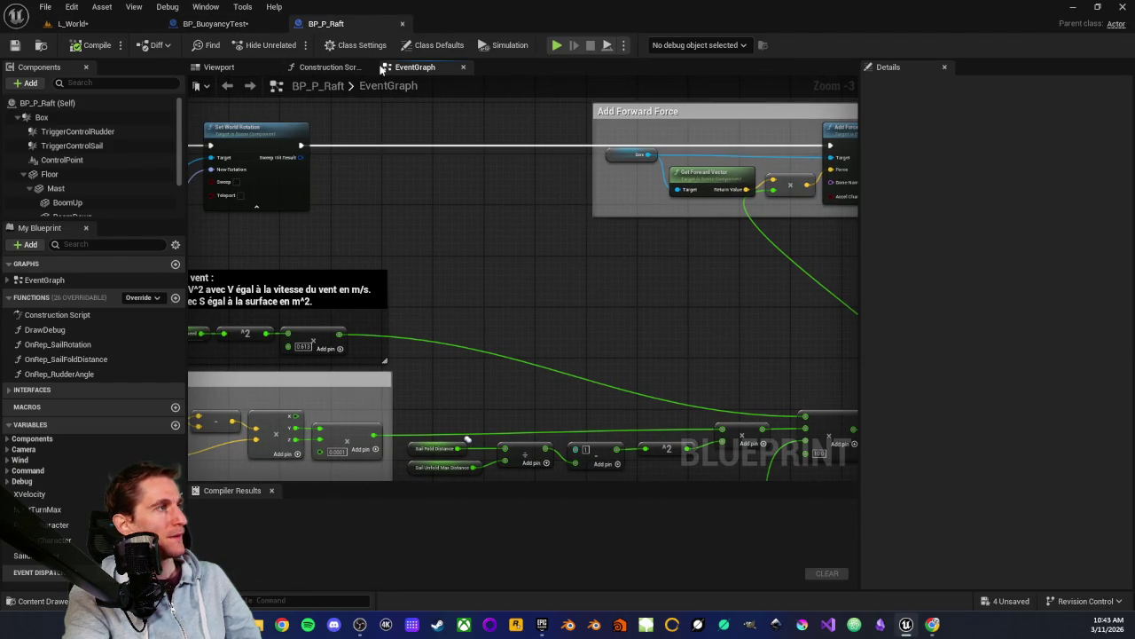
pyautogui.click(232, 24)
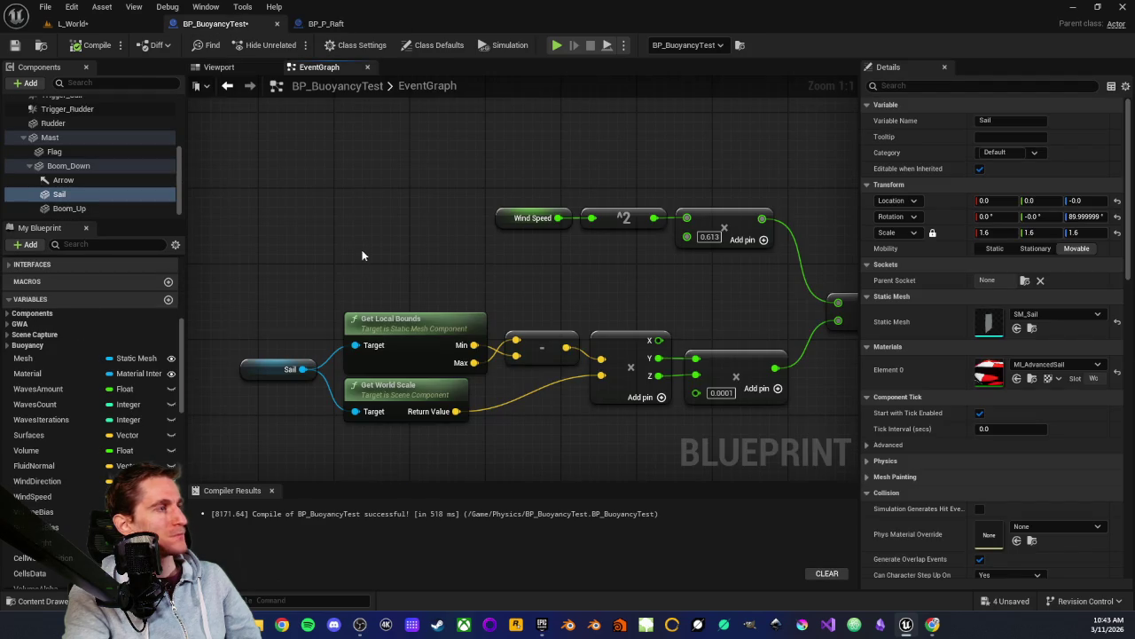
pyautogui.moveTo(799, 348); pyautogui.dragTo(408, 299)
pyautogui.moveTo(831, 389); pyautogui.dragTo(511, 337)
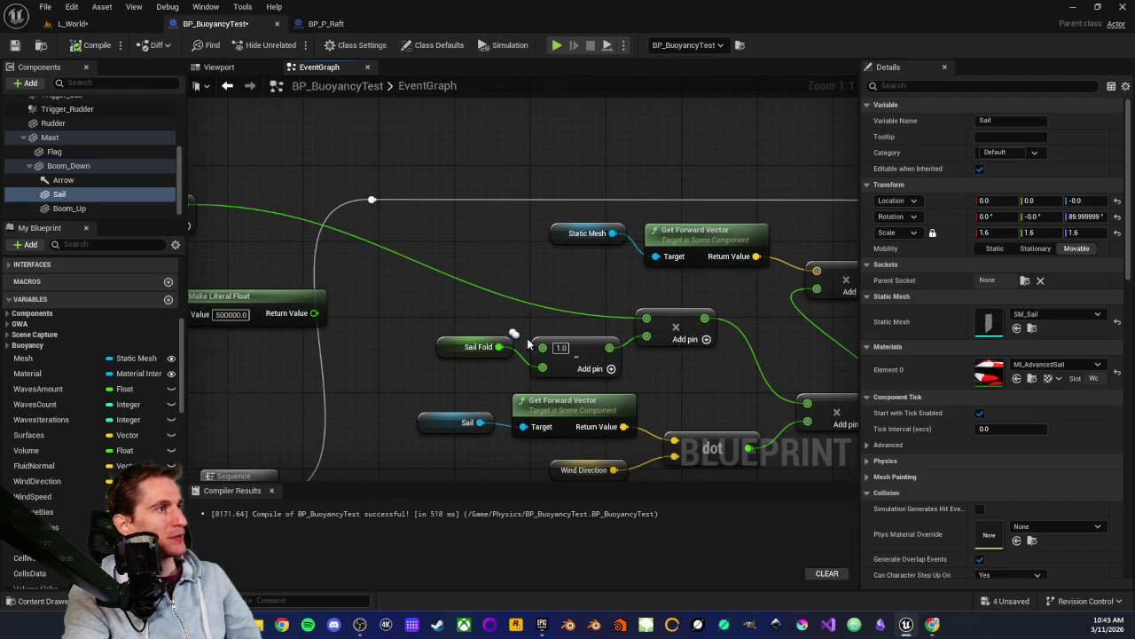
pyautogui.moveTo(205, 317); pyautogui.dragTo(402, 322)
pyautogui.moveTo(355, 290)
pyautogui.mouseDown()
pyautogui.moveTo(474, 266)
pyautogui.moveTo(452, 231)
pyautogui.mouseUp()
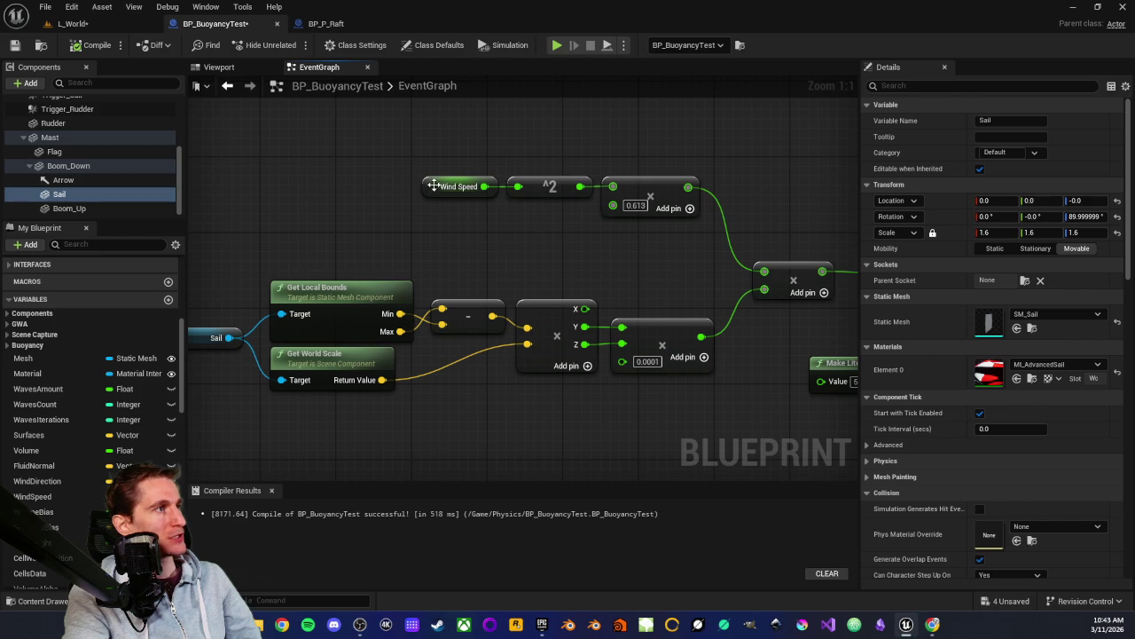
pyautogui.click(434, 185)
pyautogui.click(489, 232)
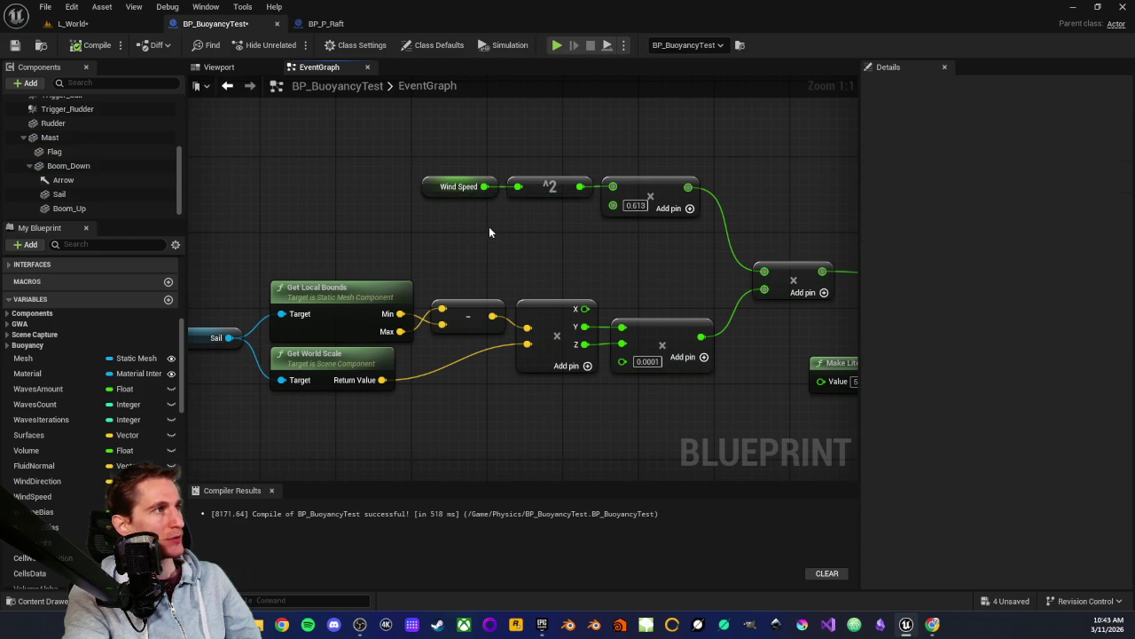
pyautogui.moveTo(489, 232); pyautogui.dragTo(408, 227)
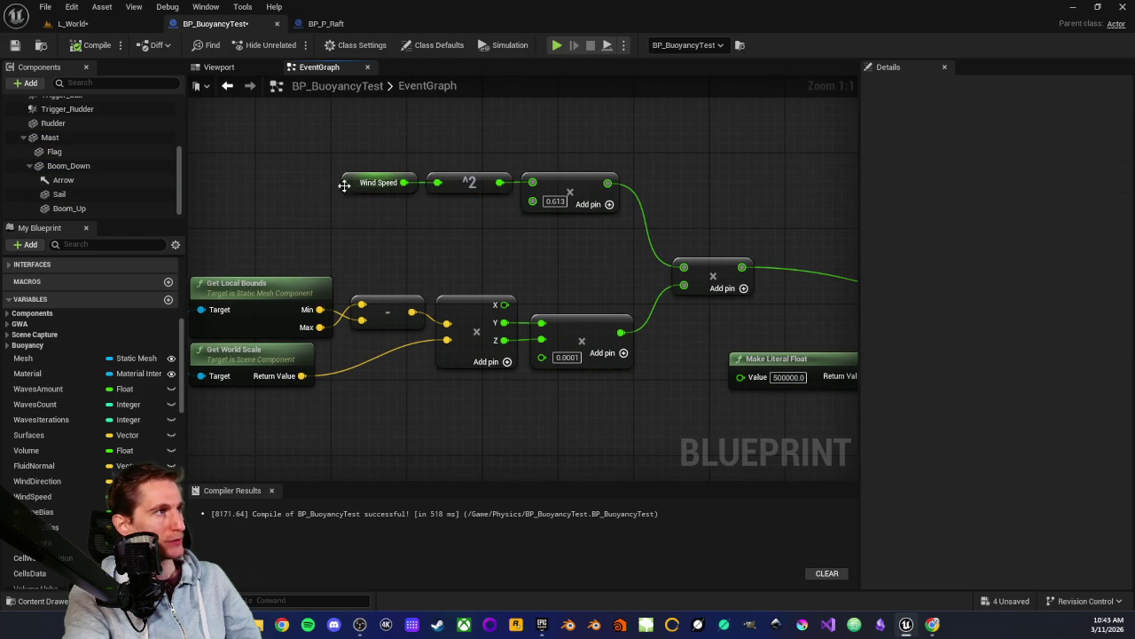
pyautogui.click(349, 181)
pyautogui.click(399, 228)
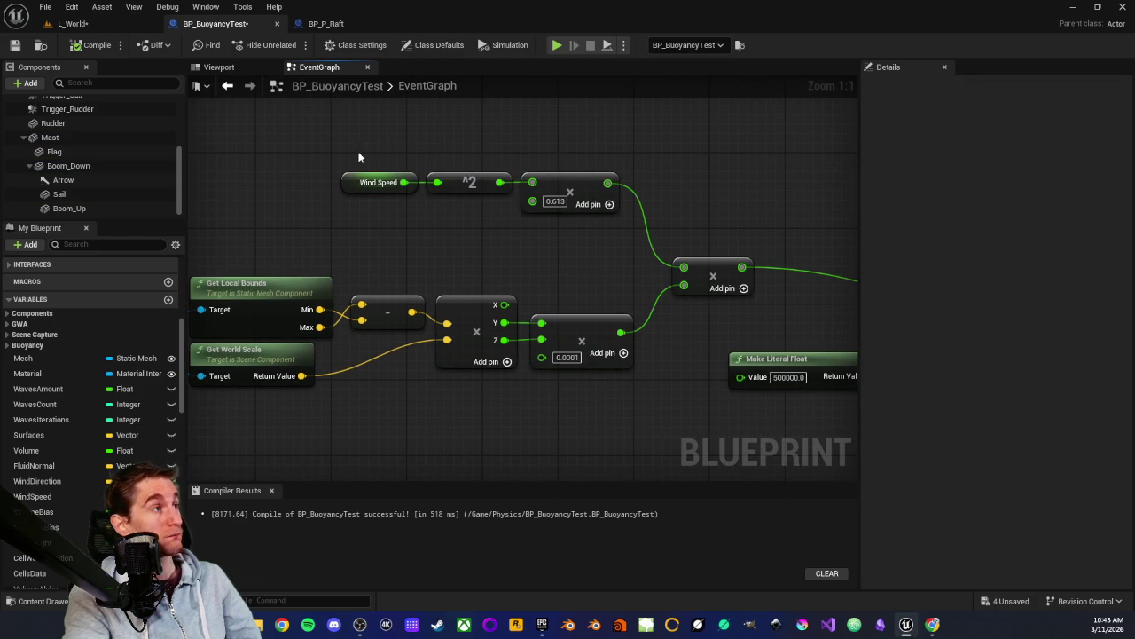
pyautogui.moveTo(463, 213); pyautogui.dragTo(461, 214)
pyautogui.click(362, 182)
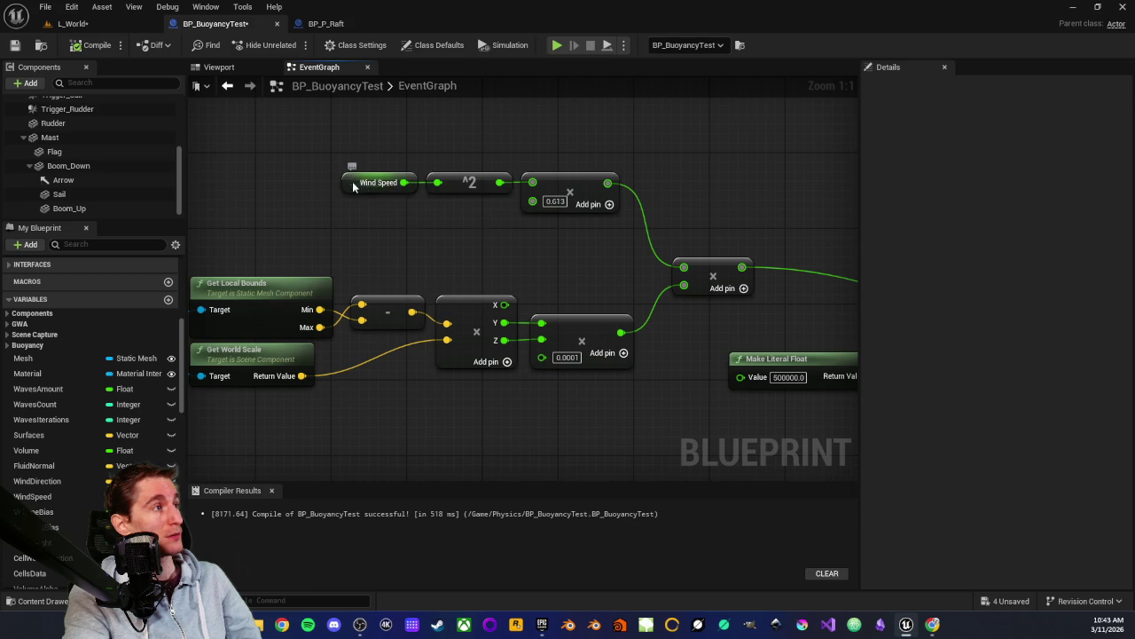
pyautogui.moveTo(407, 221); pyautogui.dragTo(367, 228)
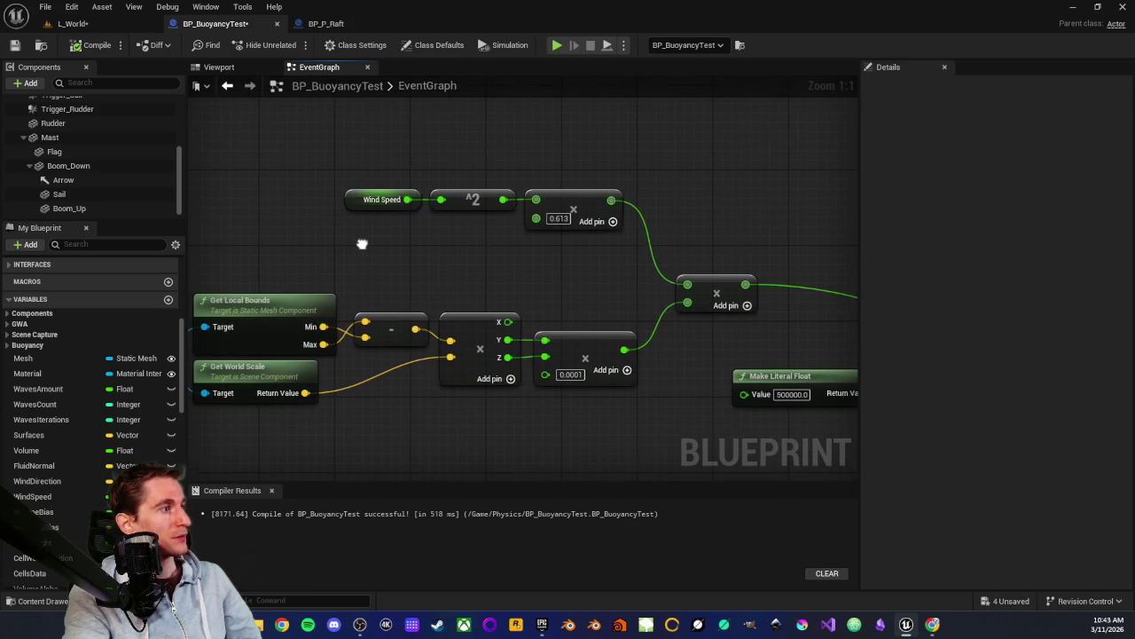
pyautogui.moveTo(349, 177)
pyautogui.mouseDown()
pyautogui.moveTo(476, 256)
pyautogui.moveTo(284, 262)
pyautogui.mouseUp()
pyautogui.moveTo(370, 165)
pyautogui.mouseDown()
pyautogui.moveTo(400, 254)
pyautogui.moveTo(361, 279)
pyautogui.moveTo(473, 256)
pyautogui.moveTo(357, 256)
pyautogui.moveTo(436, 236)
pyautogui.moveTo(438, 245)
pyautogui.moveTo(700, 213)
pyautogui.moveTo(386, 235)
pyautogui.moveTo(304, 274)
pyautogui.moveTo(397, 231)
pyautogui.moveTo(379, 250)
pyautogui.moveTo(497, 267)
pyautogui.moveTo(366, 216)
pyautogui.moveTo(413, 211)
pyautogui.moveTo(220, 209)
pyautogui.moveTo(320, 206)
pyautogui.moveTo(475, 265)
pyautogui.moveTo(521, 204)
pyautogui.mouseUp()
pyautogui.scroll(-2, 663, 240)
pyautogui.scroll(1, 370, 219)
# Add a Print String node on the exec wire that prints the multiplied wind value
pyautogui.write('prin')
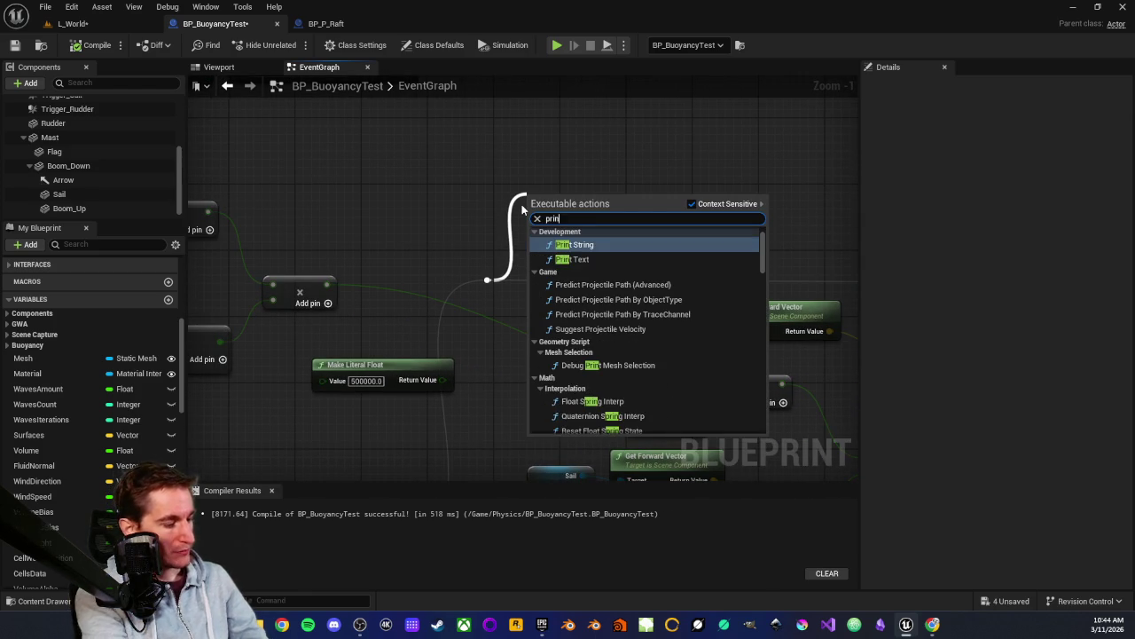
pyautogui.write('t')
pyautogui.press('Return')
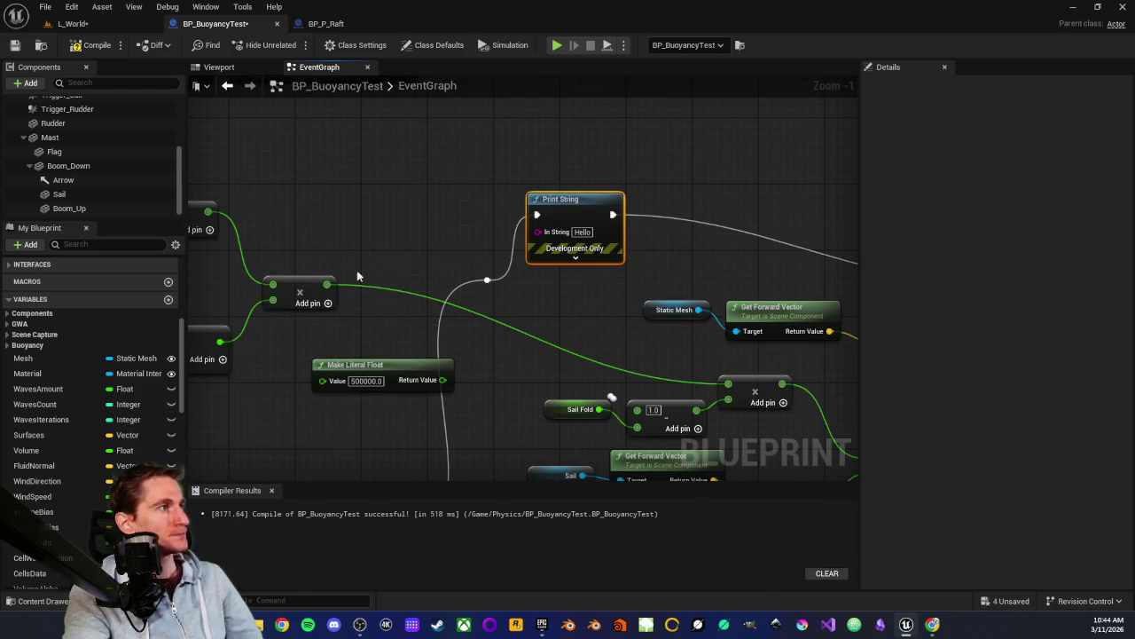
pyautogui.moveTo(413, 292); pyautogui.dragTo(626, 241)
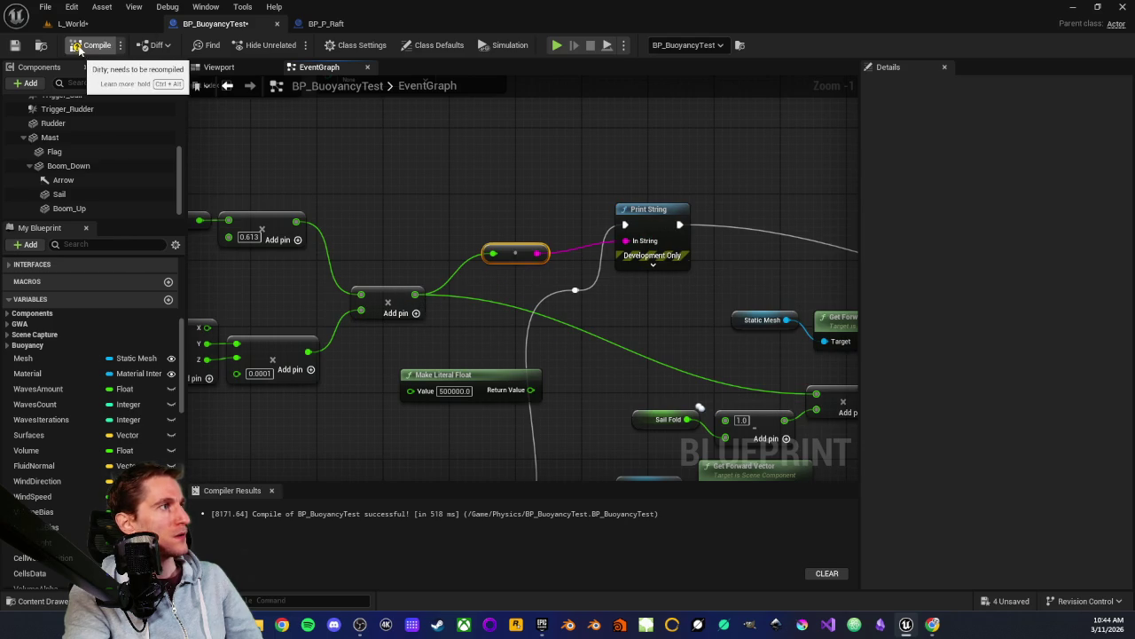
pyautogui.click(653, 264)
# Drive Print String's Duration with Get World Delta Seconds, then play-test L_World
pyautogui.moveTo(627, 310); pyautogui.dragTo(516, 312)
pyautogui.write('world delta secon')
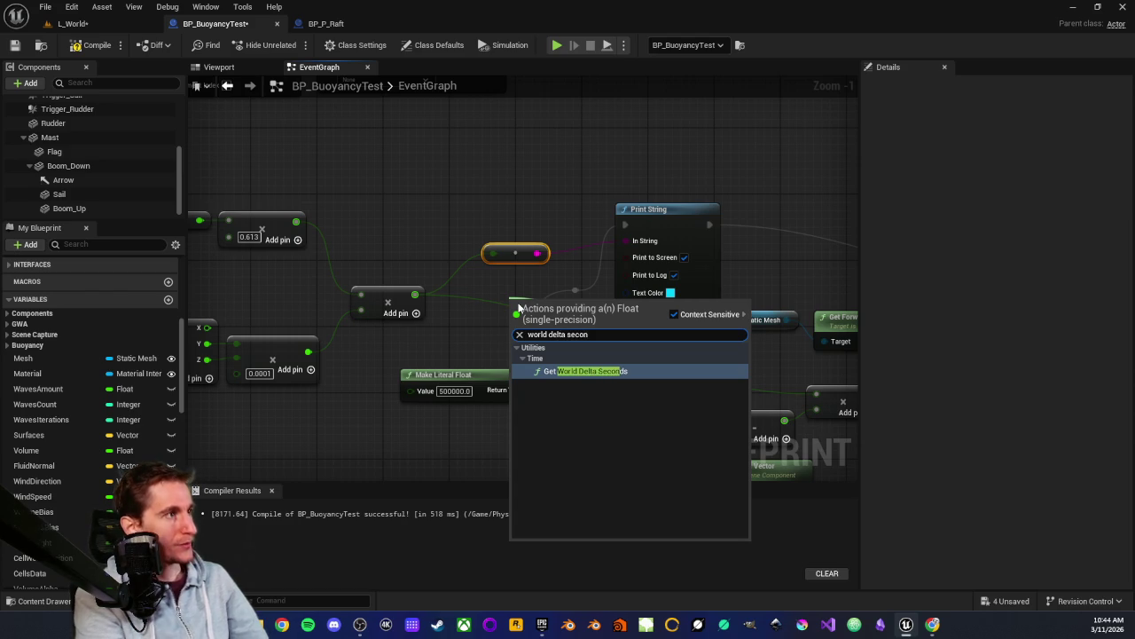
pyautogui.press('Return')
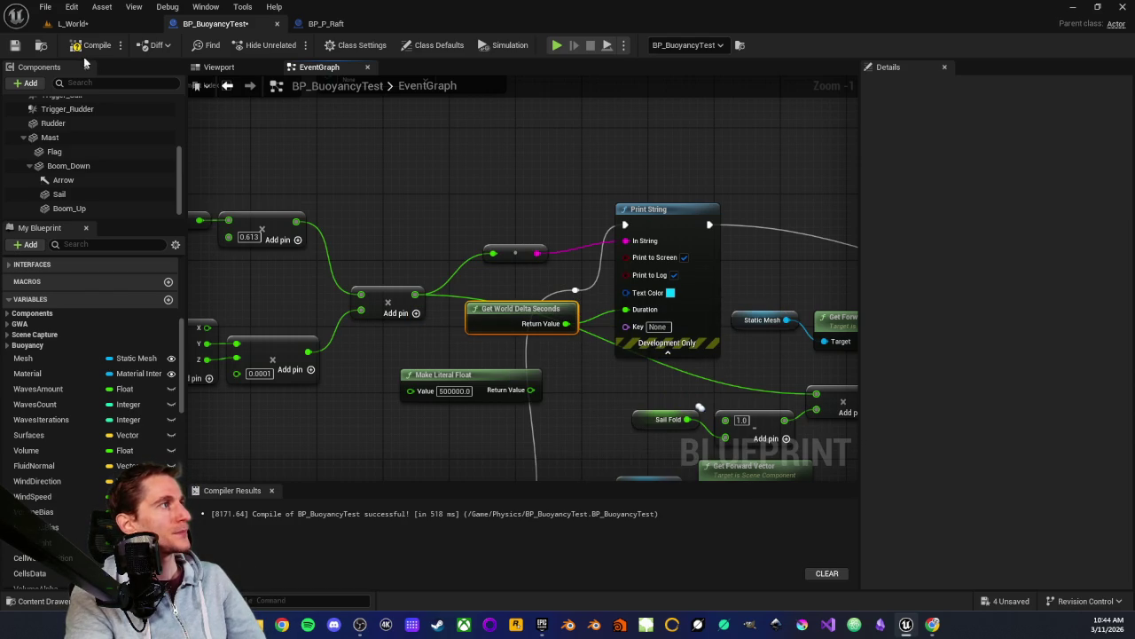
pyautogui.click(102, 26)
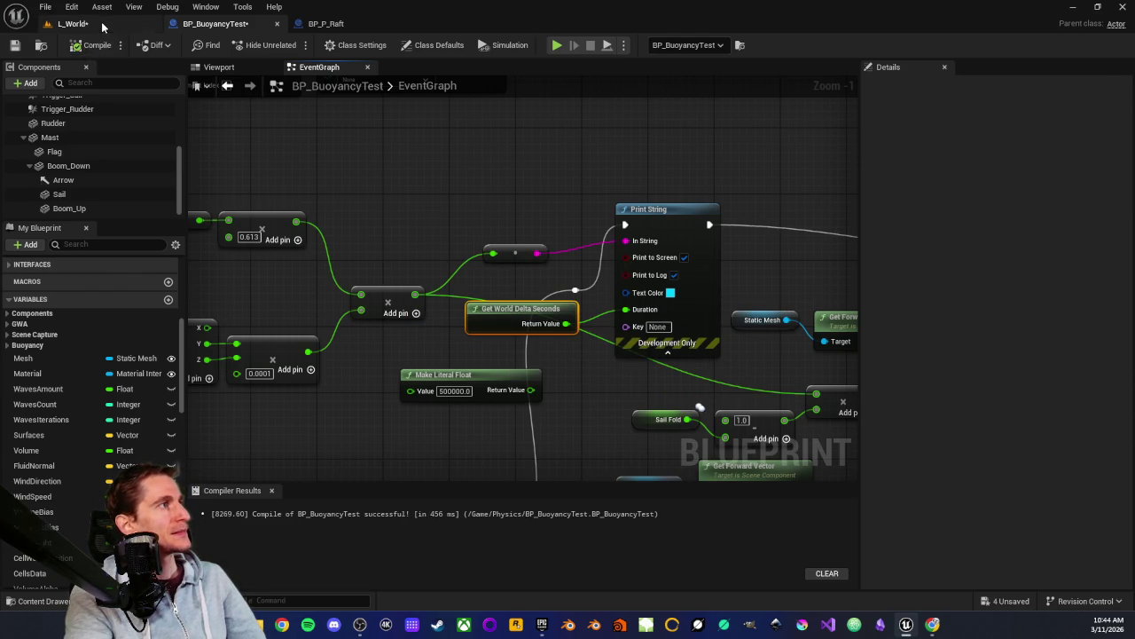
pyautogui.click(293, 45)
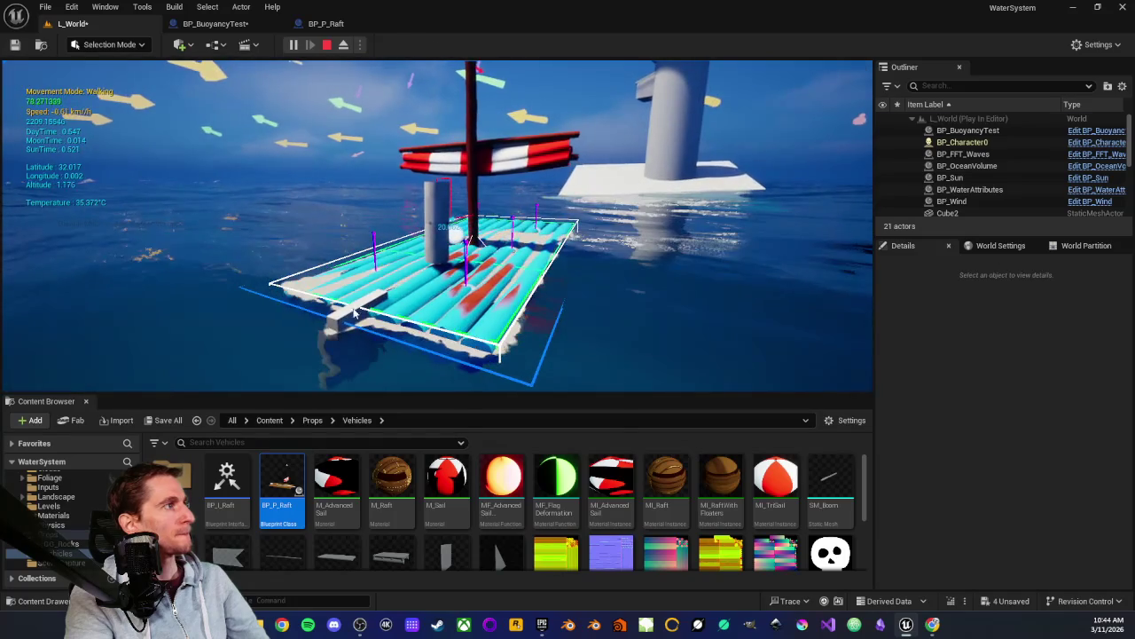
# Stop the play test and frame the Print String node in BP_BuoyancyTest's graph
pyautogui.press('Escape')
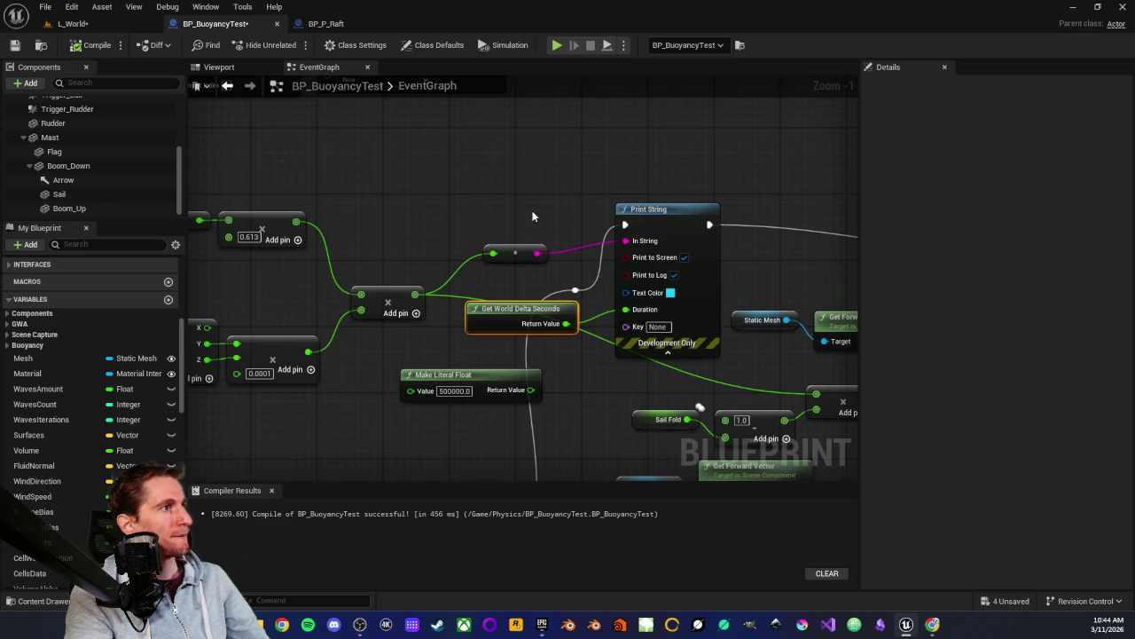
pyautogui.moveTo(533, 216)
pyautogui.mouseDown()
pyautogui.moveTo(380, 183)
pyautogui.moveTo(367, 203)
pyautogui.moveTo(440, 212)
pyautogui.moveTo(340, 286)
pyautogui.mouseUp()
pyautogui.scroll(-2, 388, 210)
pyautogui.scroll(4, 419, 335)
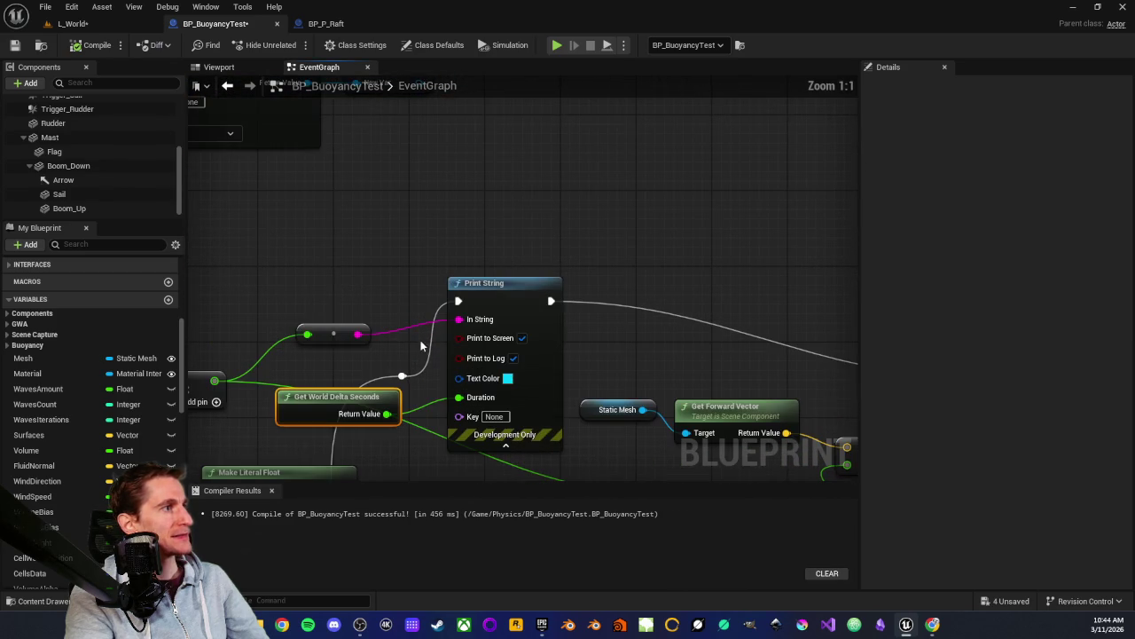
# Change the Print String text colour from cyan to magenta
pyautogui.click(508, 378)
pyautogui.moveTo(567, 400)
pyautogui.mouseDown()
pyautogui.moveTo(595, 355)
pyautogui.moveTo(616, 347)
pyautogui.mouseUp()
pyautogui.click(676, 586)
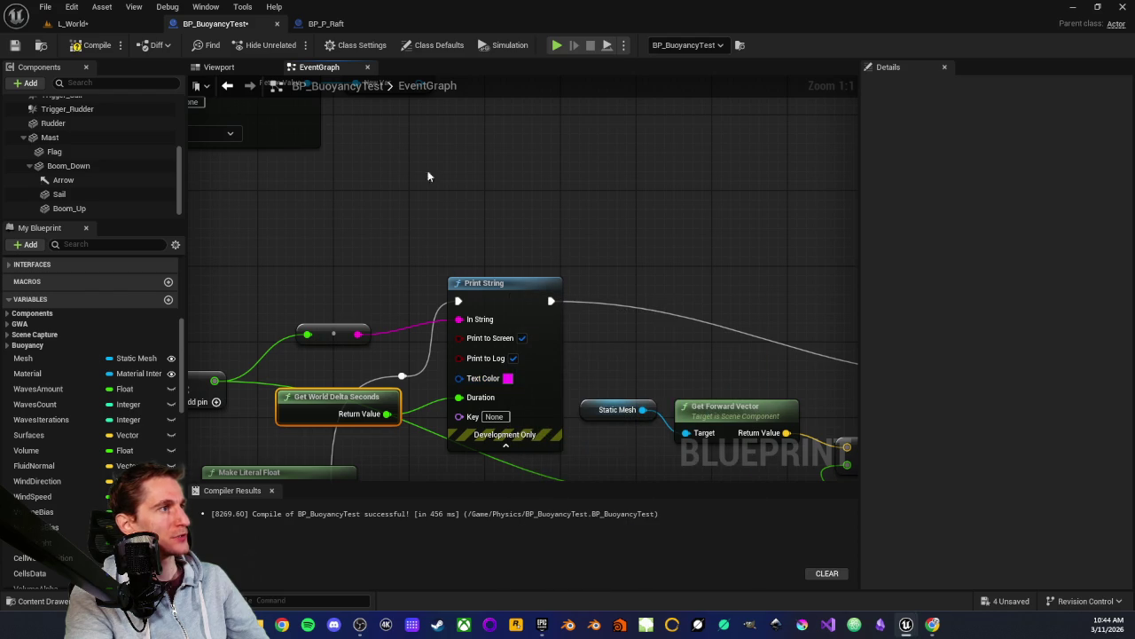
# Play-test L_World to check the magenta printed values, then stop
pyautogui.click(100, 24)
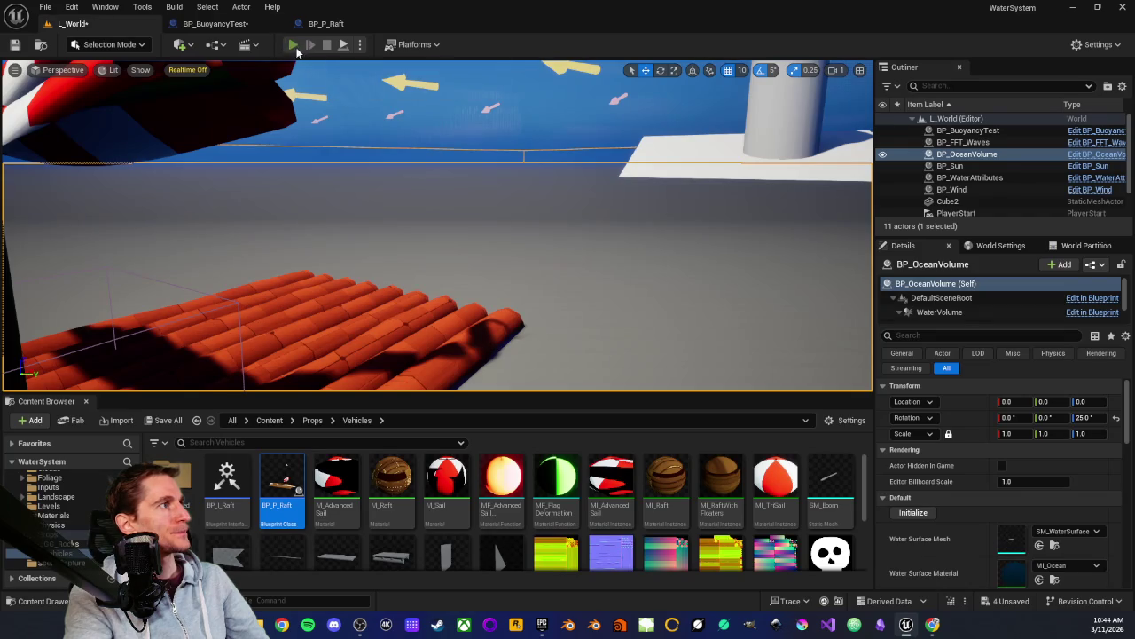
pyautogui.click(297, 47)
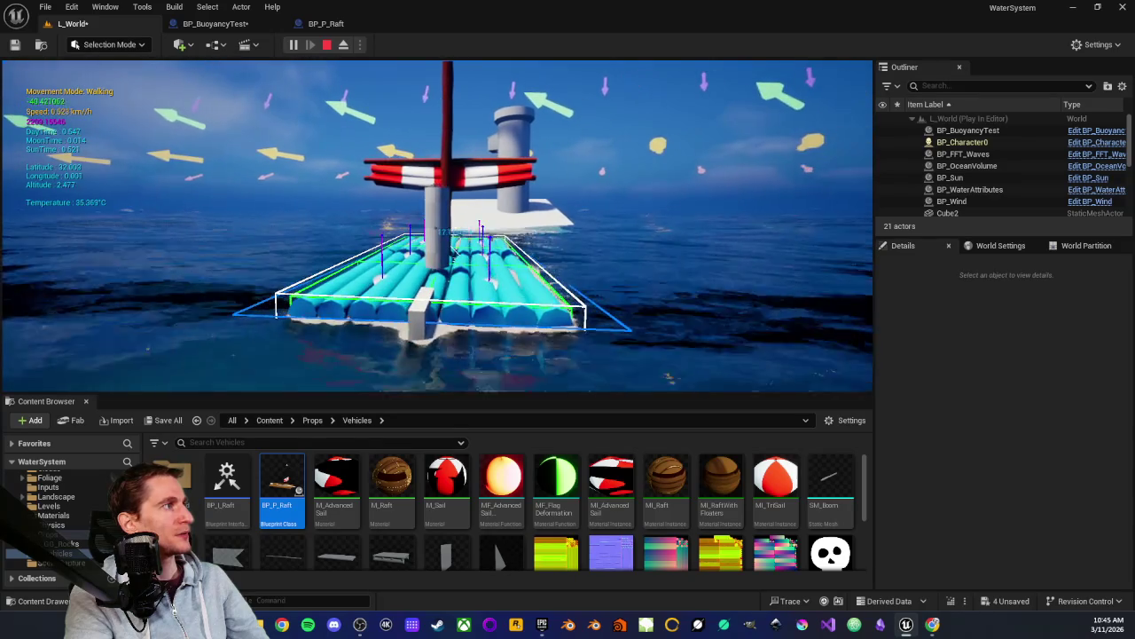
pyautogui.press('Escape')
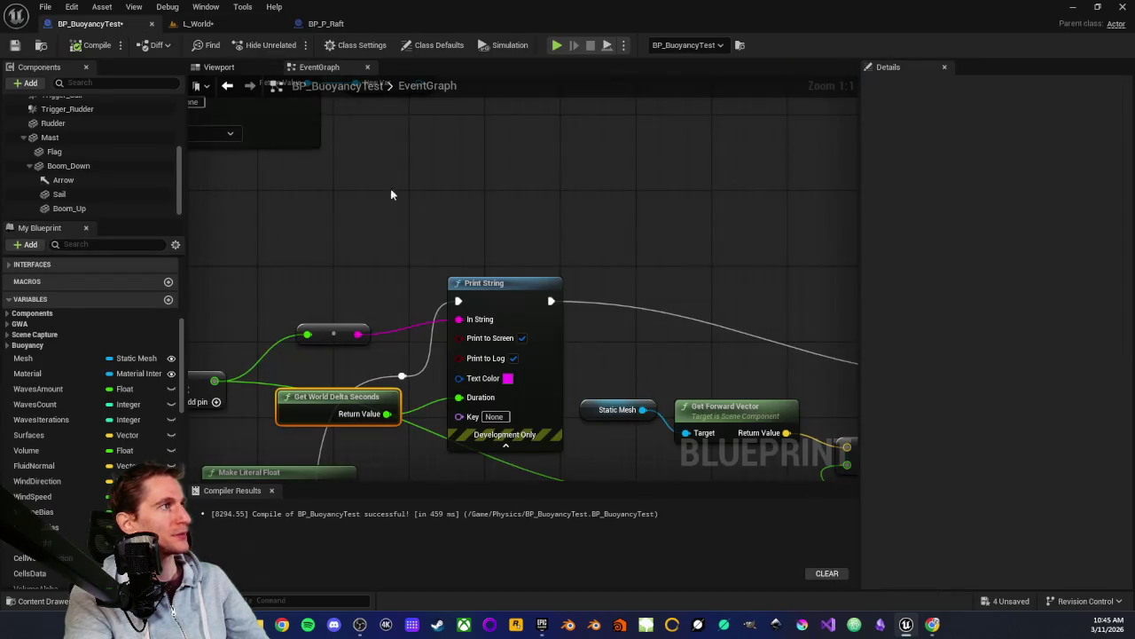
# Change the Print String text colour to yellow
pyautogui.click(507, 378)
pyautogui.moveTo(612, 417); pyautogui.dragTo(664, 451)
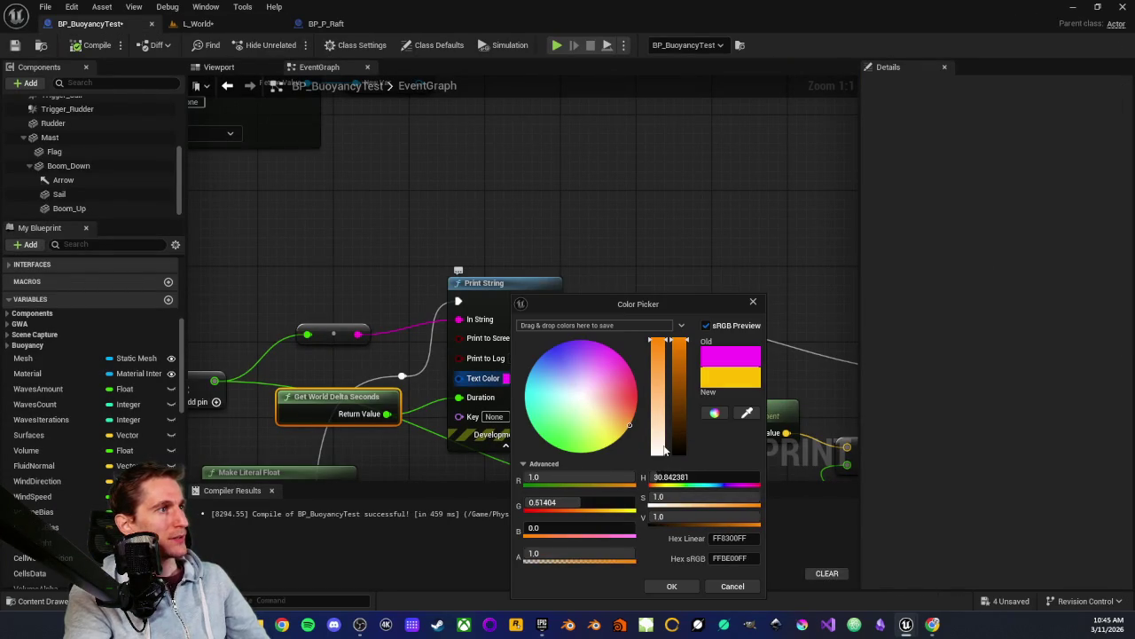
pyautogui.click(672, 586)
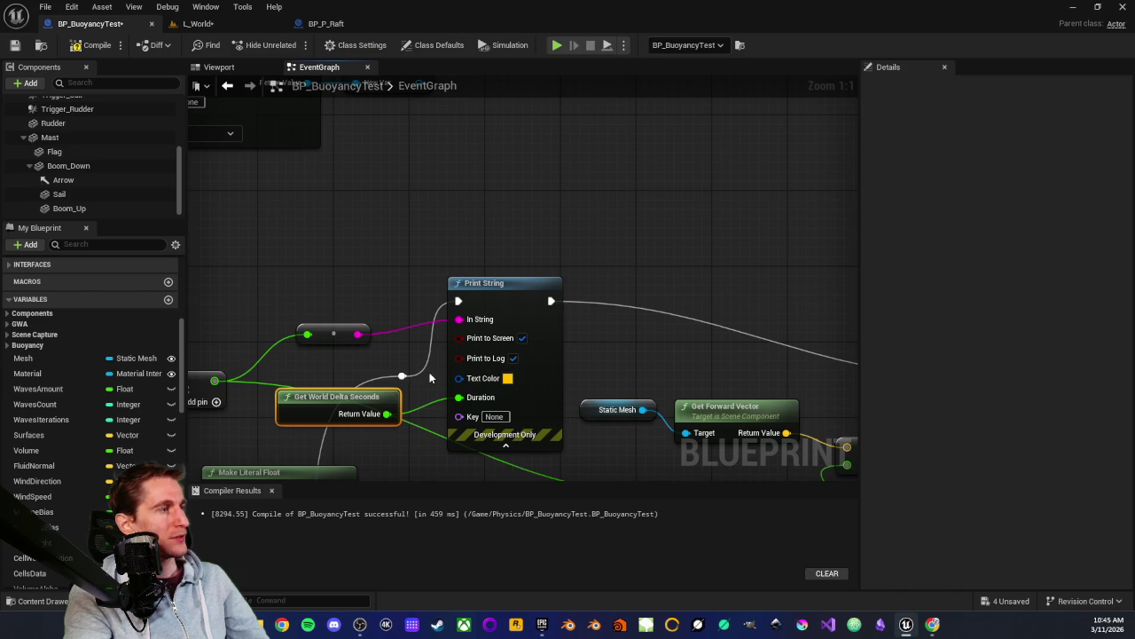
# Set the sail-area multiplier from 0.0001 to 1.0 and compile the blueprint
pyautogui.moveTo(372, 294); pyautogui.dragTo(529, 202)
pyautogui.scroll(-1, 390, 312)
pyautogui.moveTo(391, 311); pyautogui.dragTo(674, 301)
pyautogui.scroll(1, 450, 369)
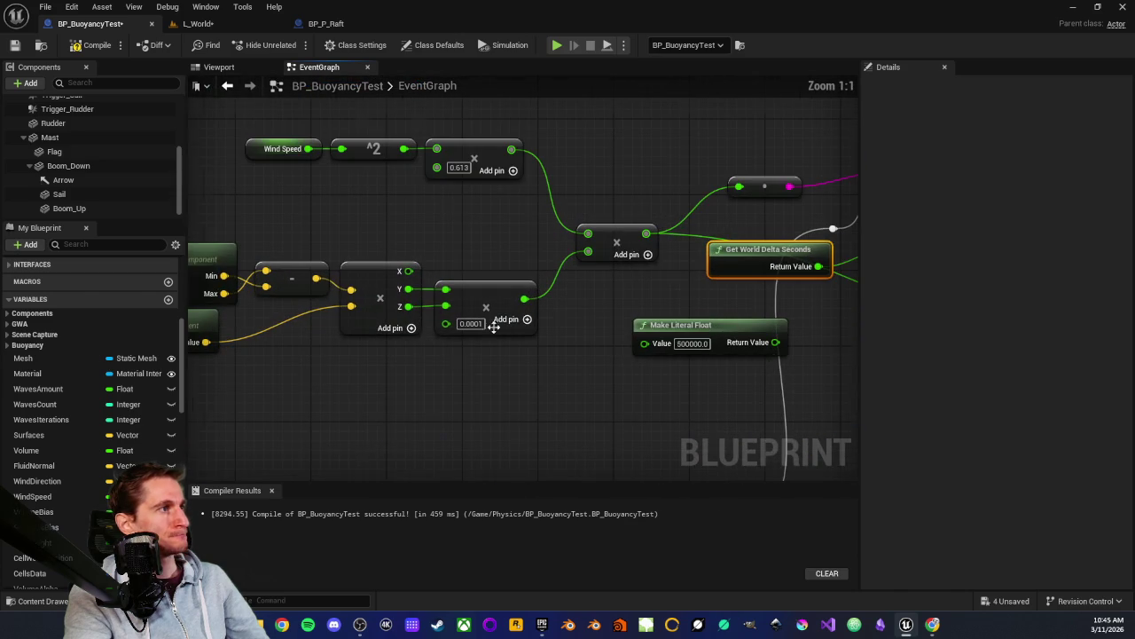
pyautogui.click(484, 325)
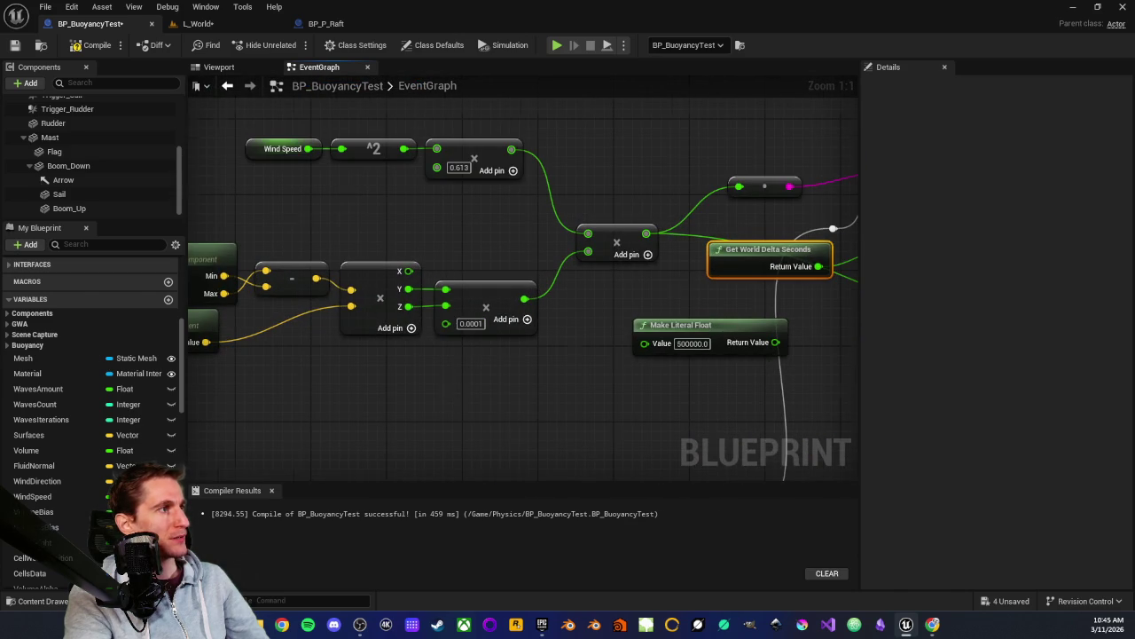
pyautogui.moveTo(449, 381); pyautogui.dragTo(418, 409)
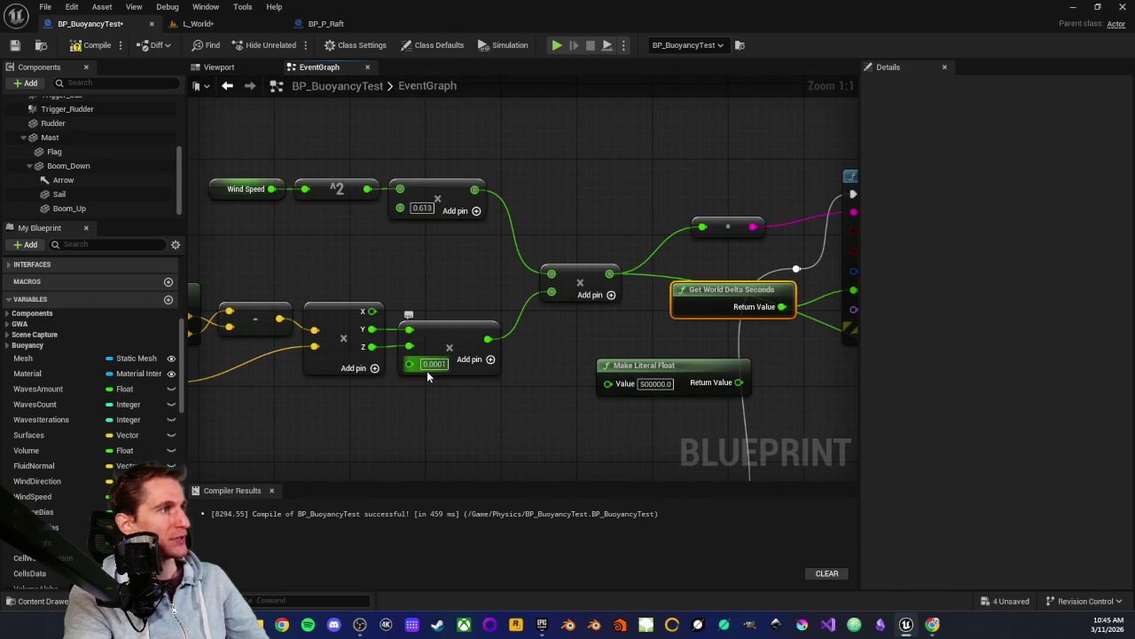
pyautogui.press('BackSpace')
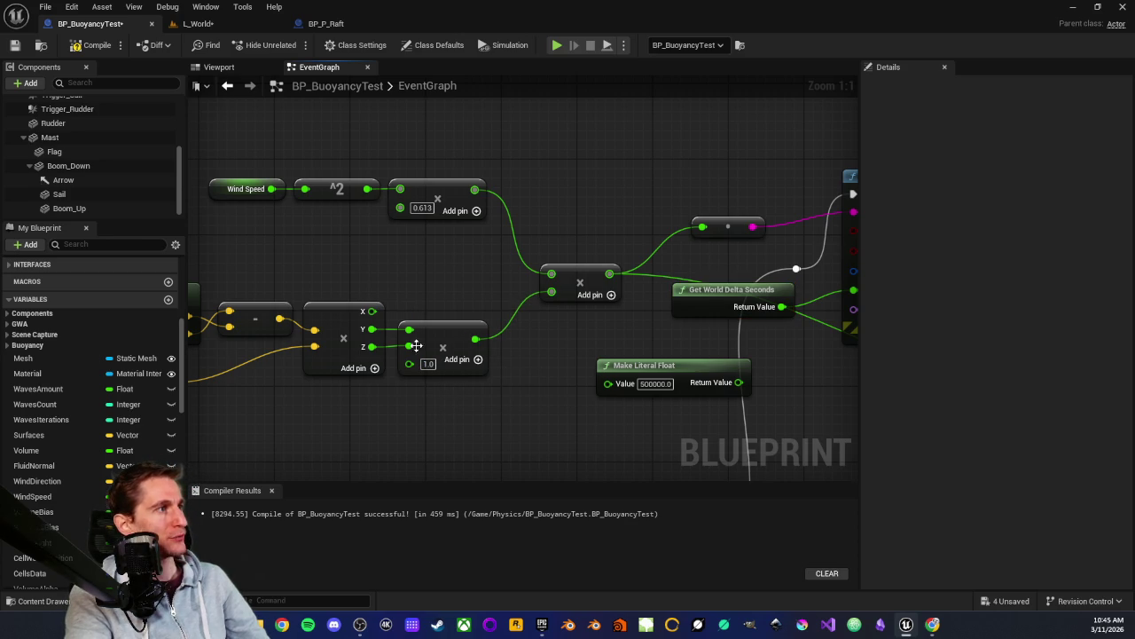
pyautogui.moveTo(329, 157); pyautogui.dragTo(302, 175)
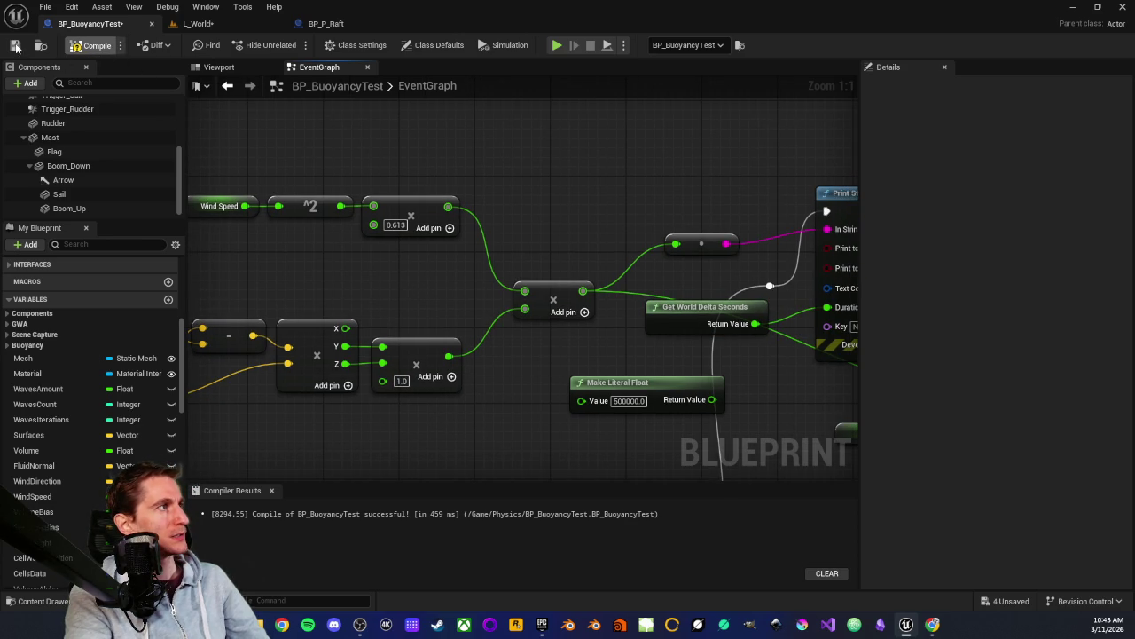
pyautogui.click(93, 45)
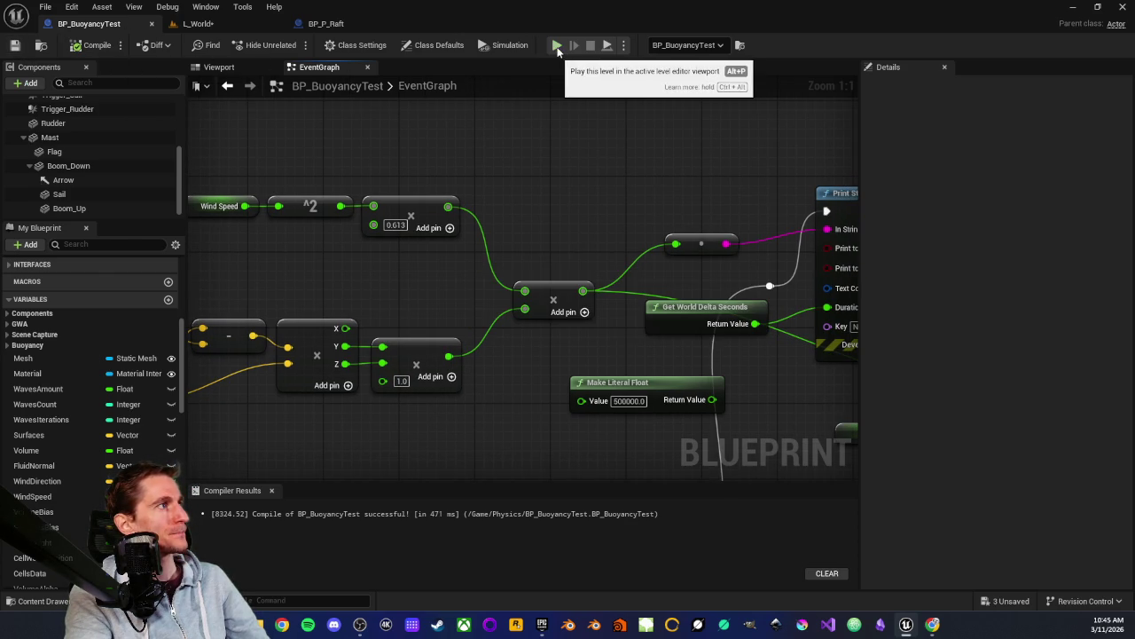
# Play-test L_World with the 1.0 multiplier, taking control of the game before stopping
pyautogui.click(197, 24)
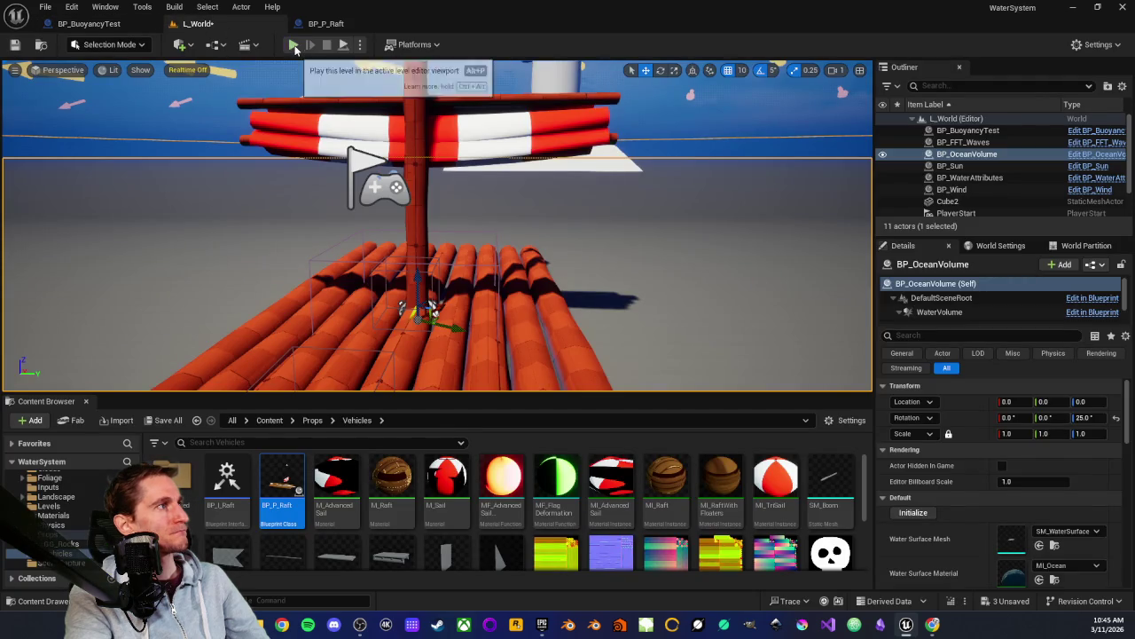
pyautogui.click(297, 45)
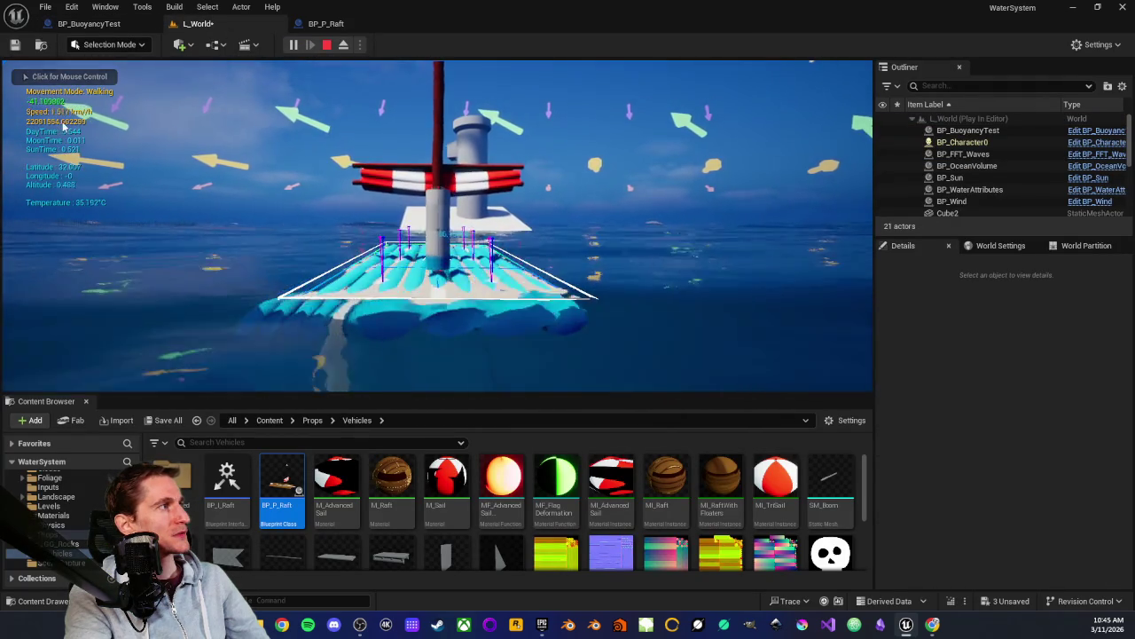
pyautogui.click(228, 168)
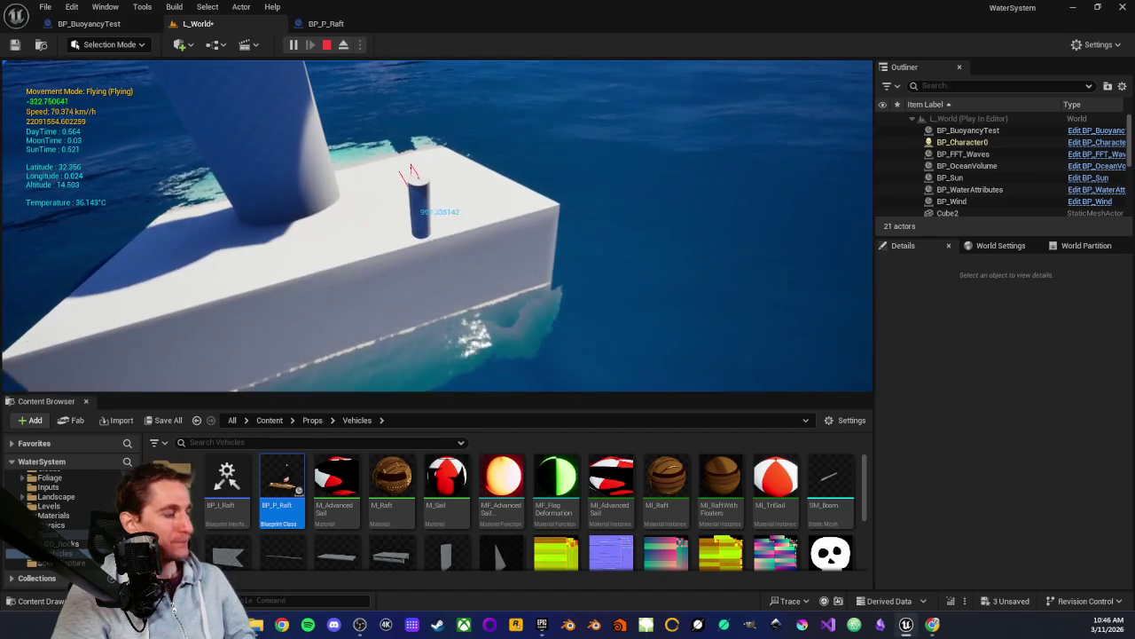
pyautogui.press('Escape')
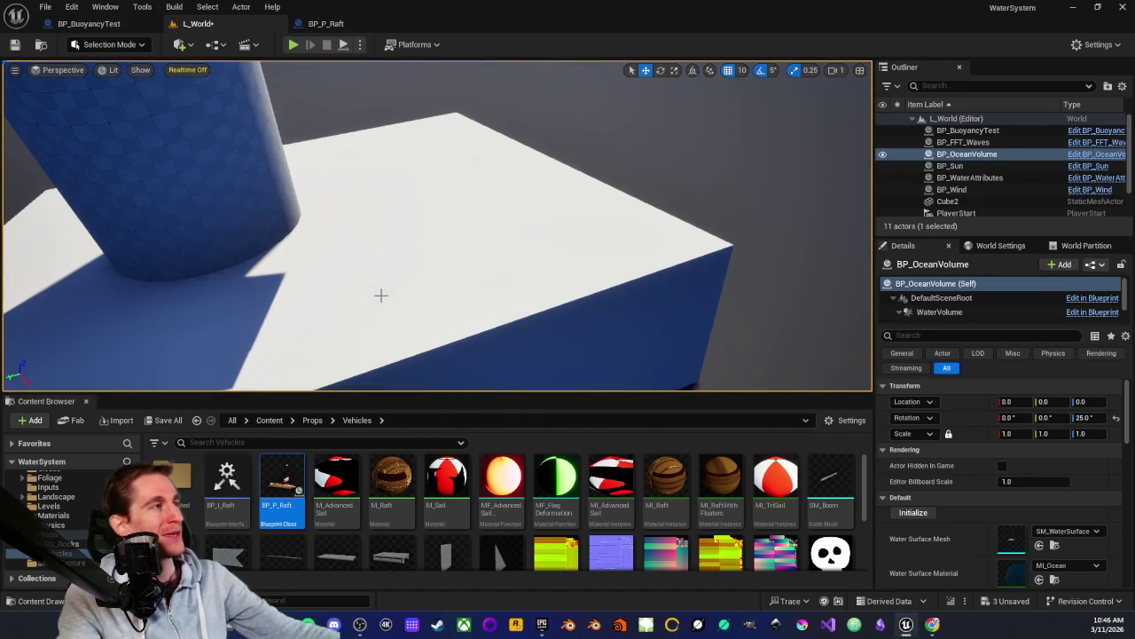
# Review the wind pressure nodes in BP_P_Raft, then close that blueprint
pyautogui.click(342, 25)
pyautogui.moveTo(305, 189)
pyautogui.mouseDown()
pyautogui.moveTo(545, 169)
pyautogui.moveTo(426, 186)
pyautogui.mouseUp()
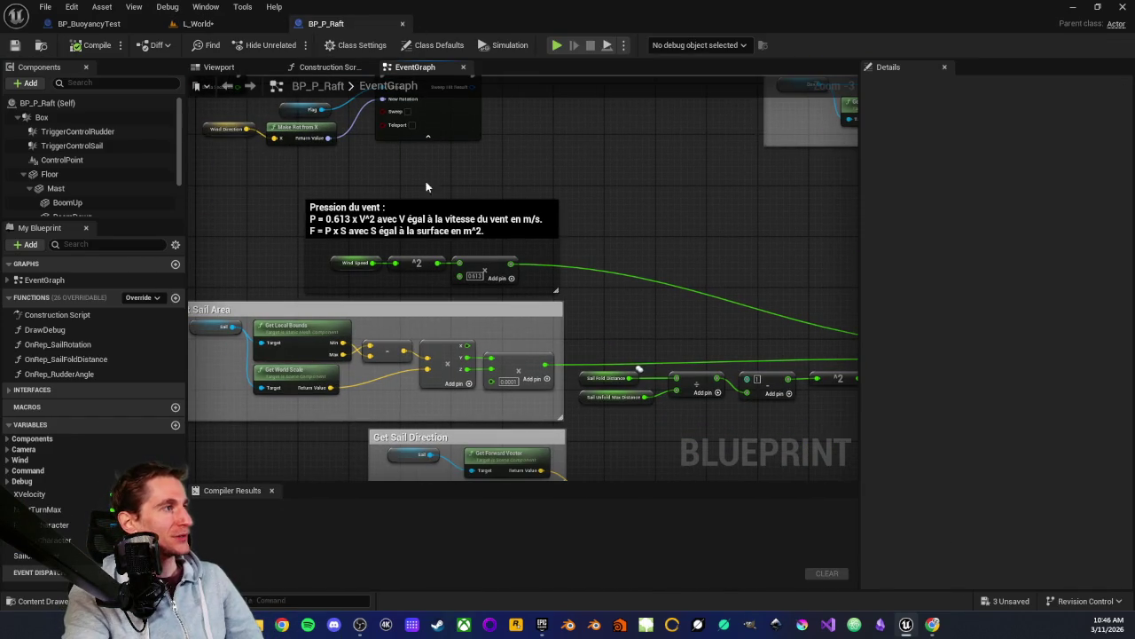
pyautogui.click(89, 23)
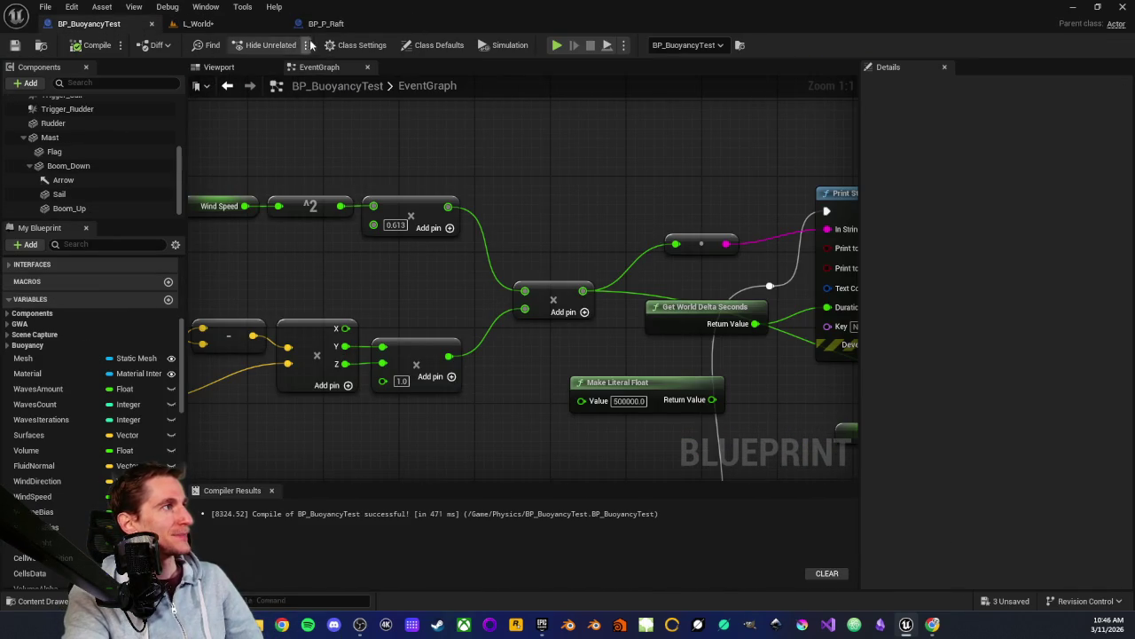
pyautogui.middleClick(355, 25)
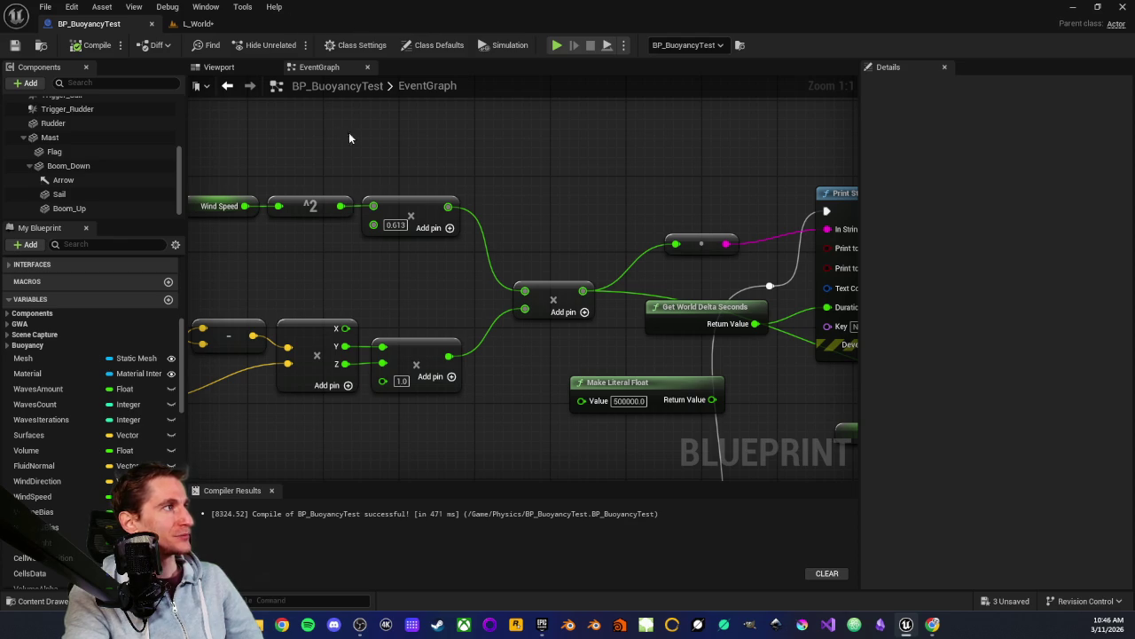
# Set the Y/Z multiply node's multiplier back to 0.0001
pyautogui.moveTo(326, 147); pyautogui.dragTo(457, 116)
pyautogui.scroll(1, 552, 249)
pyautogui.scroll(-1, 550, 209)
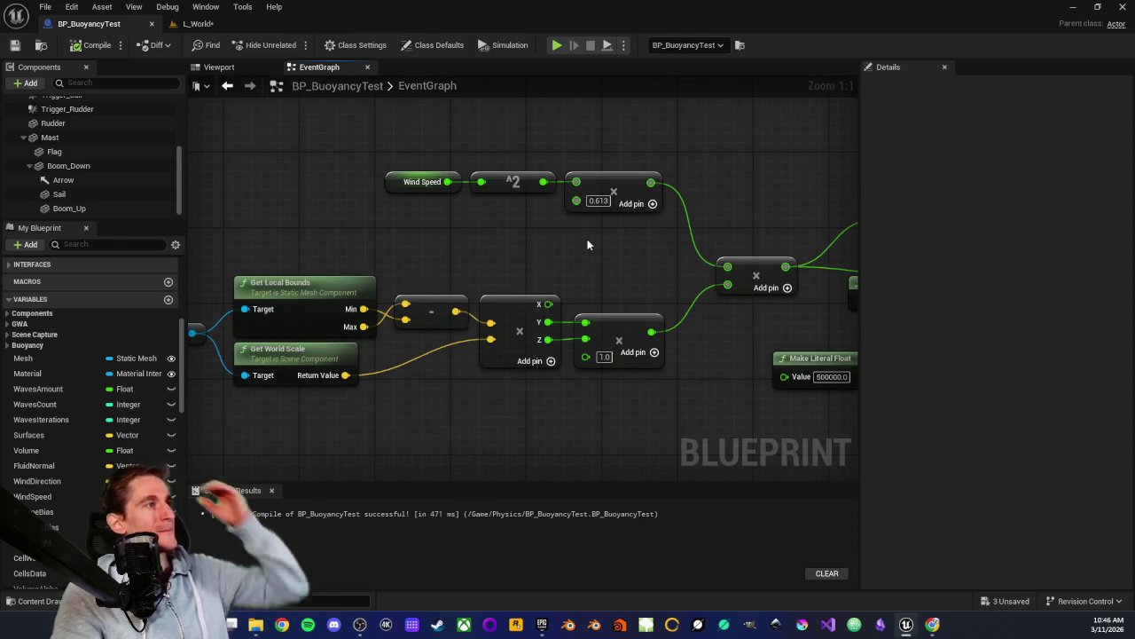
pyautogui.moveTo(376, 125)
pyautogui.mouseDown()
pyautogui.moveTo(489, 217)
pyautogui.moveTo(433, 229)
pyautogui.mouseUp()
pyautogui.moveTo(320, 125); pyautogui.dragTo(461, 240)
pyautogui.click(474, 305)
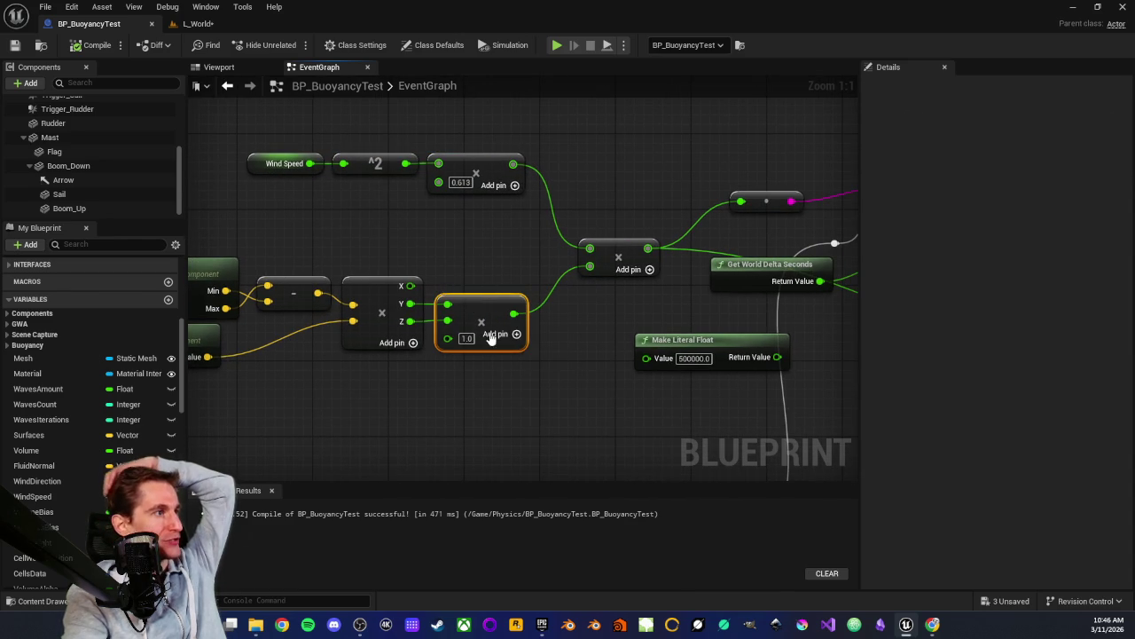
pyautogui.write('0.001')
pyautogui.press('Return')
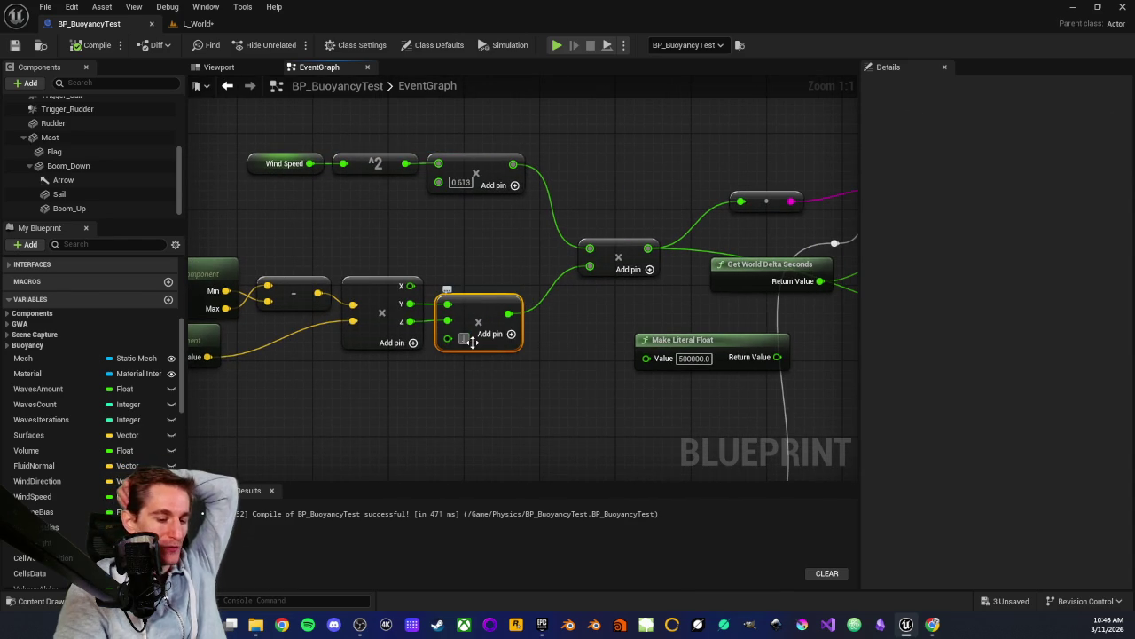
pyautogui.press('Return')
pyautogui.write('0.0001')
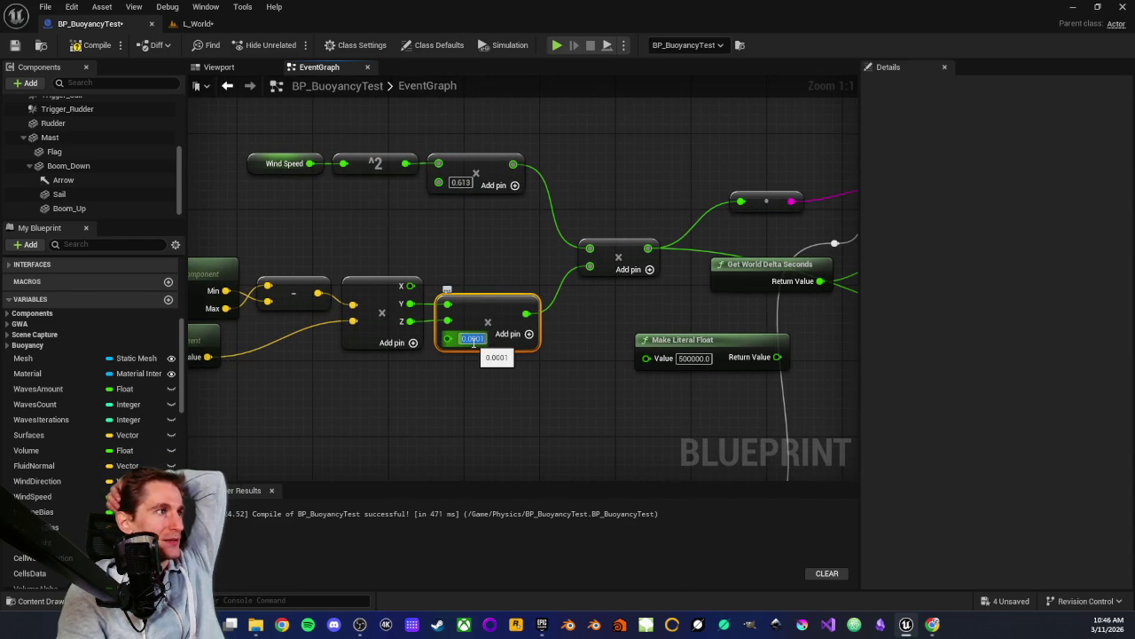
pyautogui.click(458, 397)
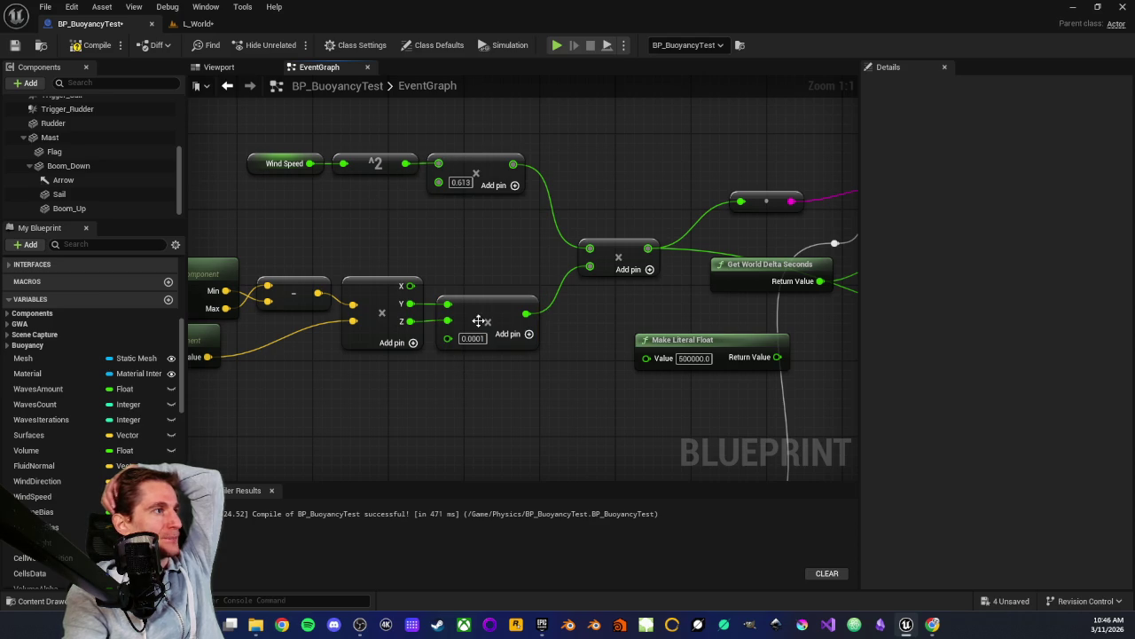
# Add a third input to the force multiply node with value 980.0
pyautogui.moveTo(626, 311); pyautogui.dragTo(441, 316)
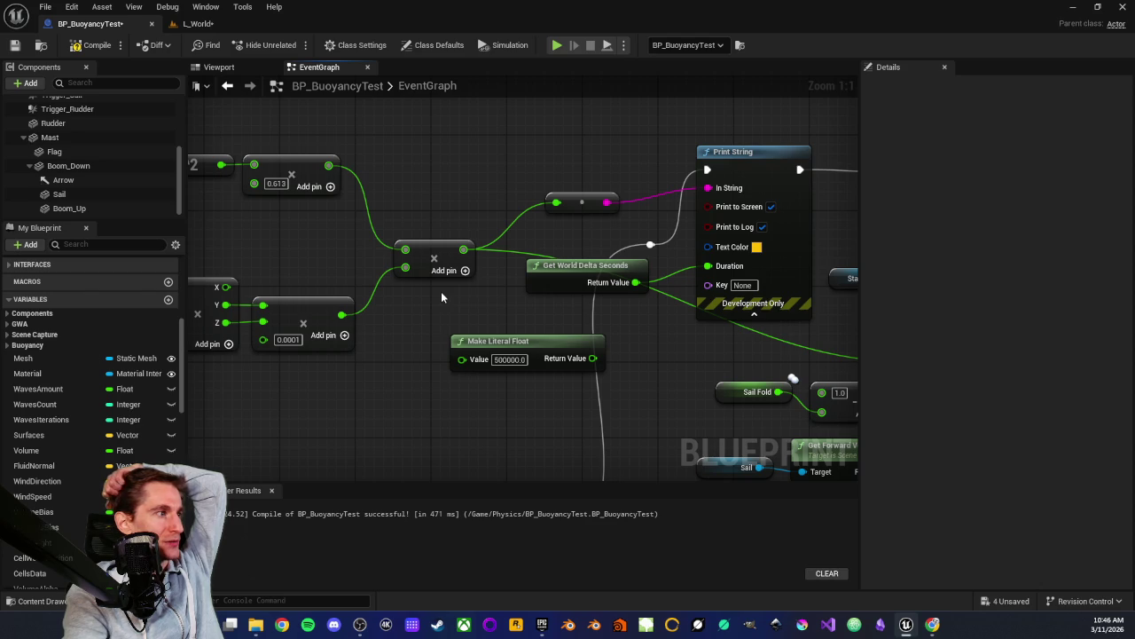
pyautogui.moveTo(458, 308)
pyautogui.mouseDown()
pyautogui.moveTo(396, 305)
pyautogui.moveTo(538, 296)
pyautogui.moveTo(508, 329)
pyautogui.mouseUp()
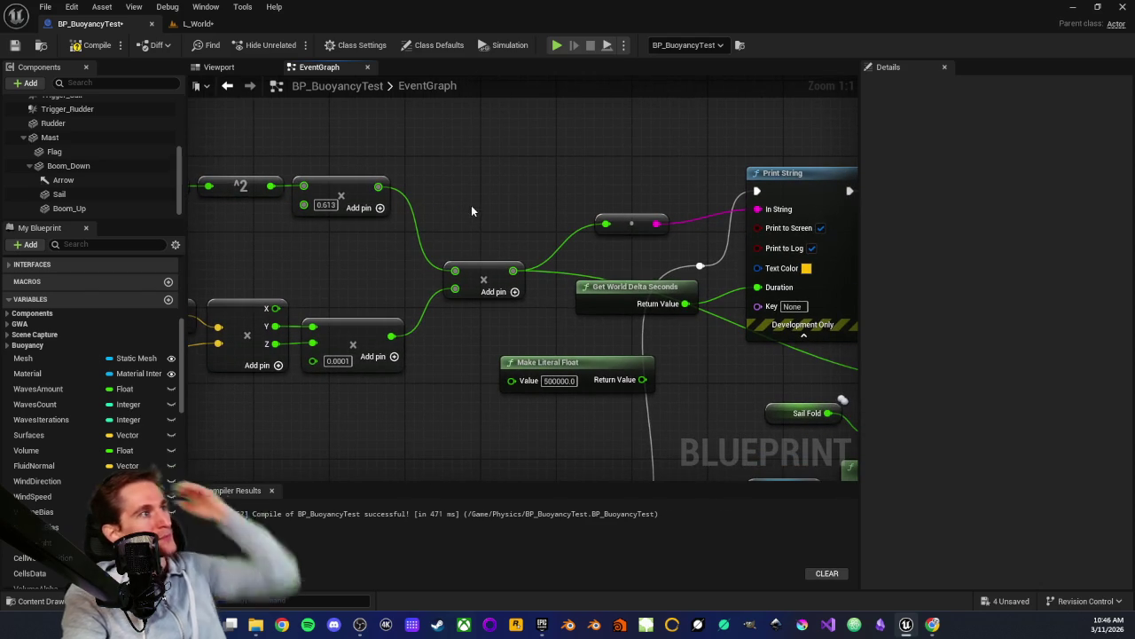
pyautogui.click(515, 291)
pyautogui.click(473, 307)
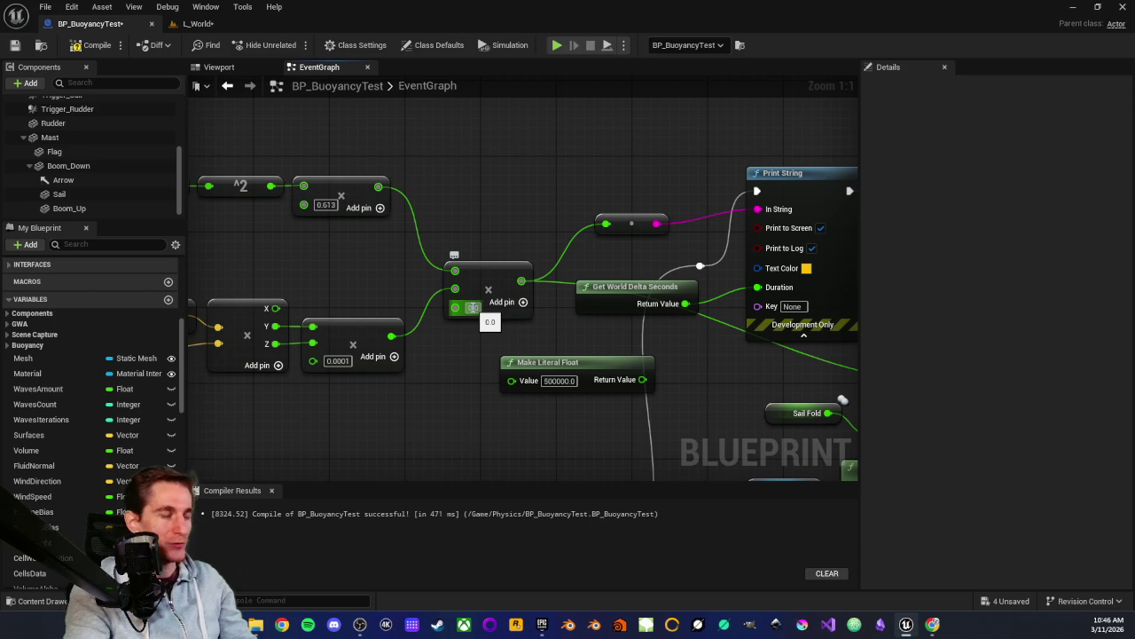
pyautogui.write('980')
pyautogui.press('Return')
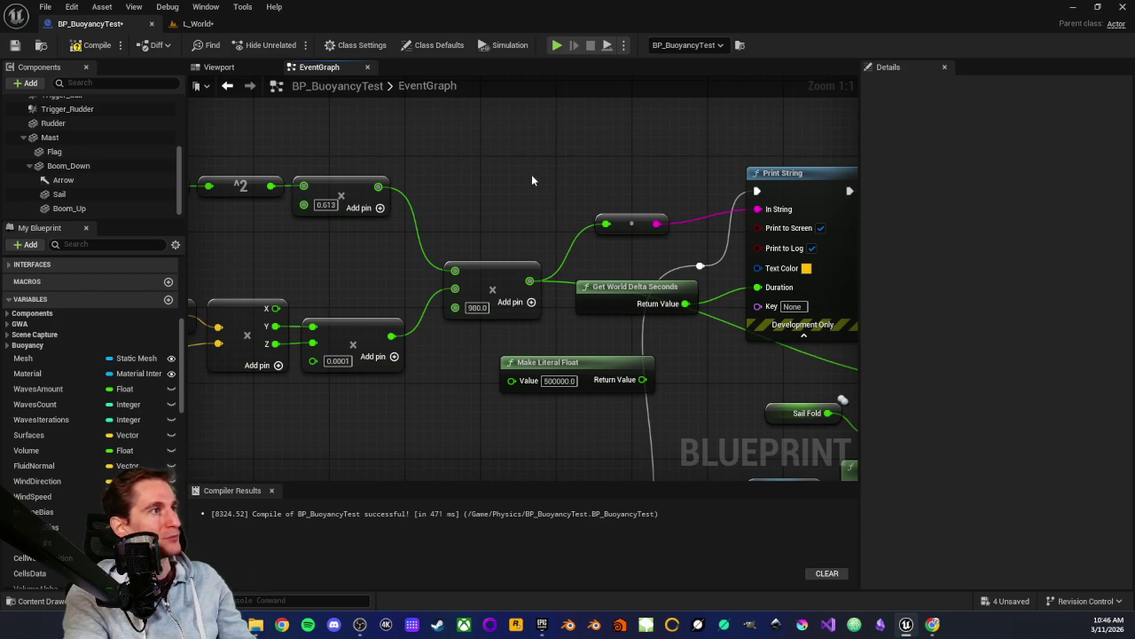
# Compile BP_BuoyancyTest with F7 and return to the L_World level
pyautogui.scroll(-1, 532, 180)
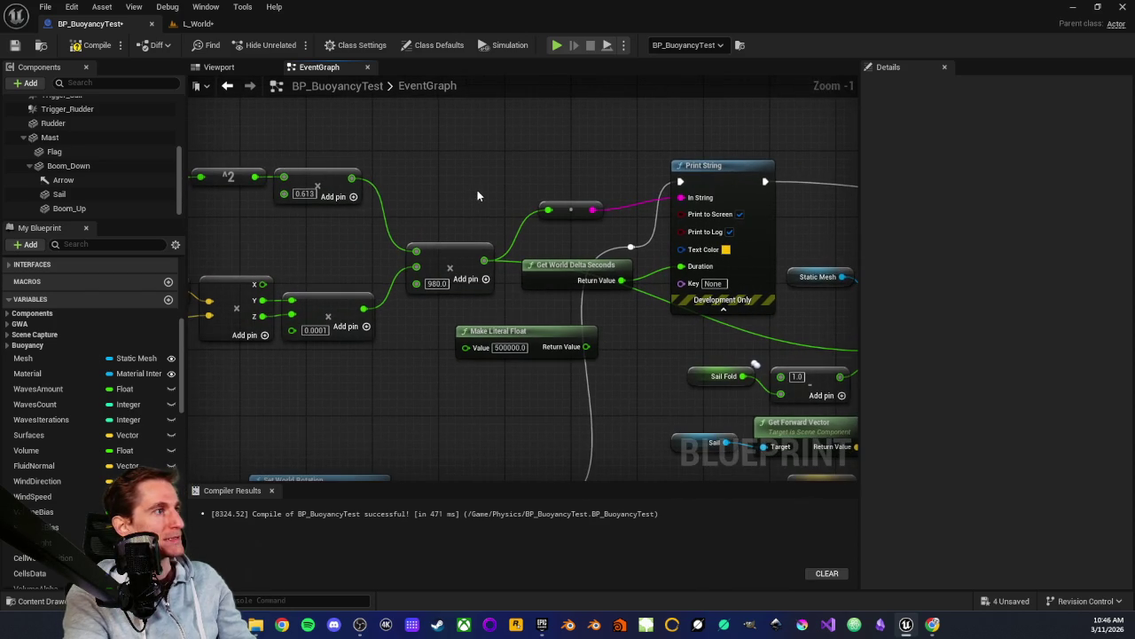
pyautogui.moveTo(477, 190); pyautogui.dragTo(448, 228)
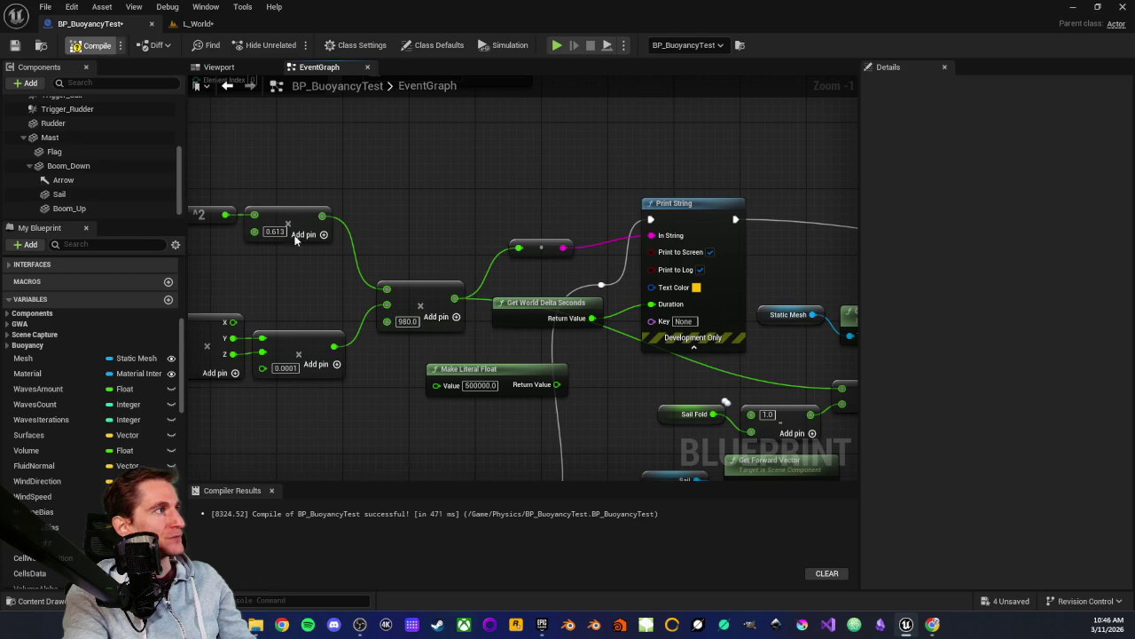
pyautogui.press('F7')
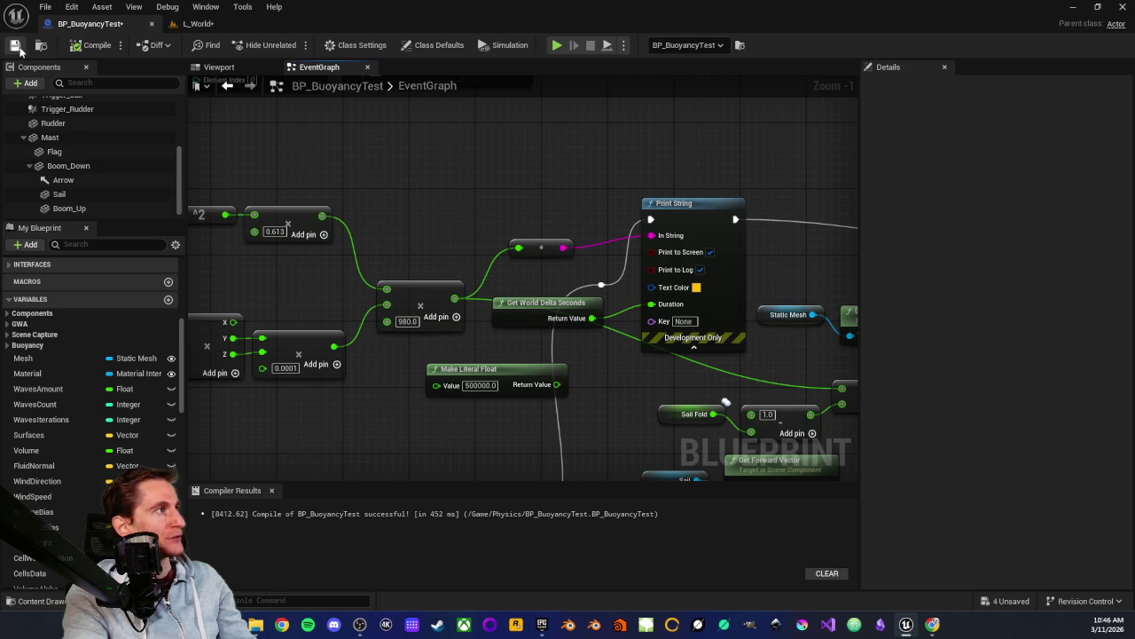
pyautogui.click(194, 24)
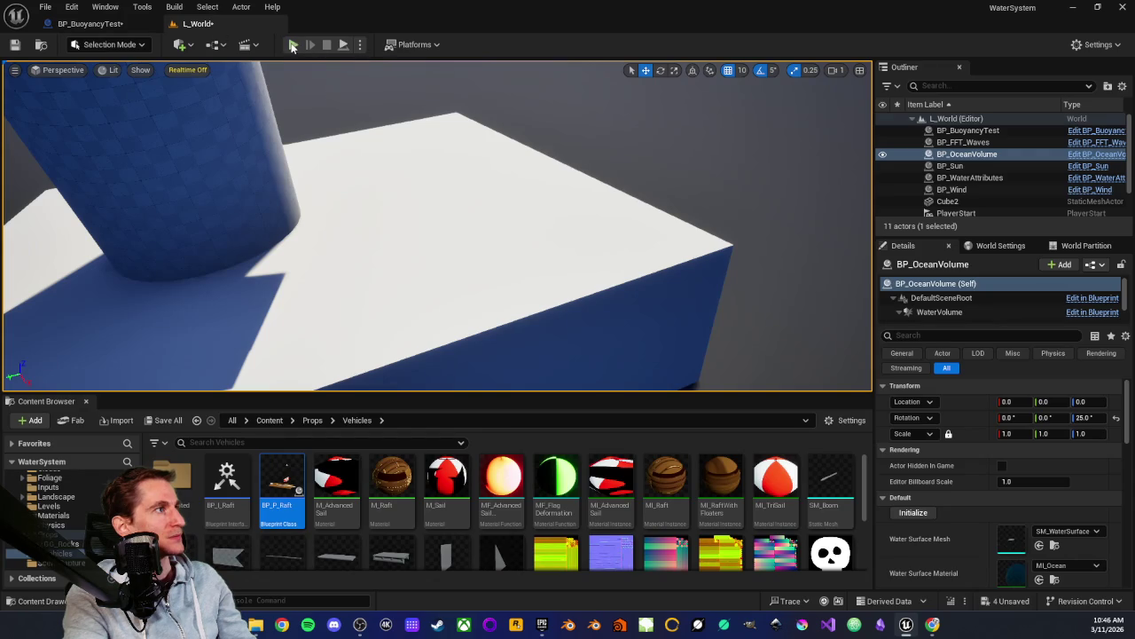
# Play-test L_World with the 980.0 force factor, then stop the session
pyautogui.click(293, 45)
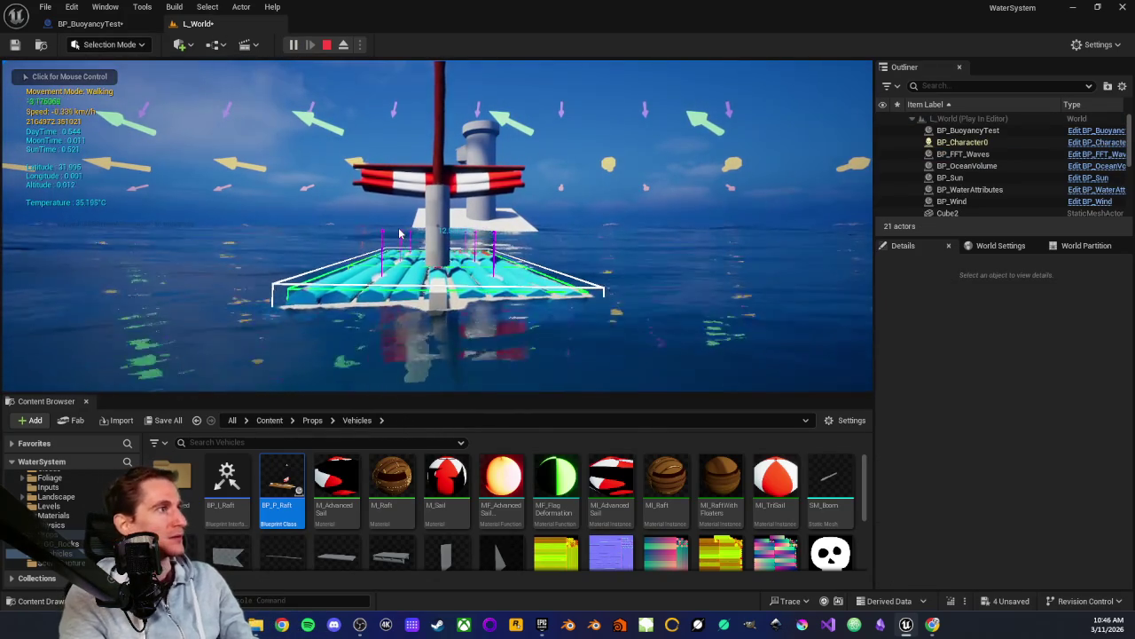
pyautogui.click(399, 234)
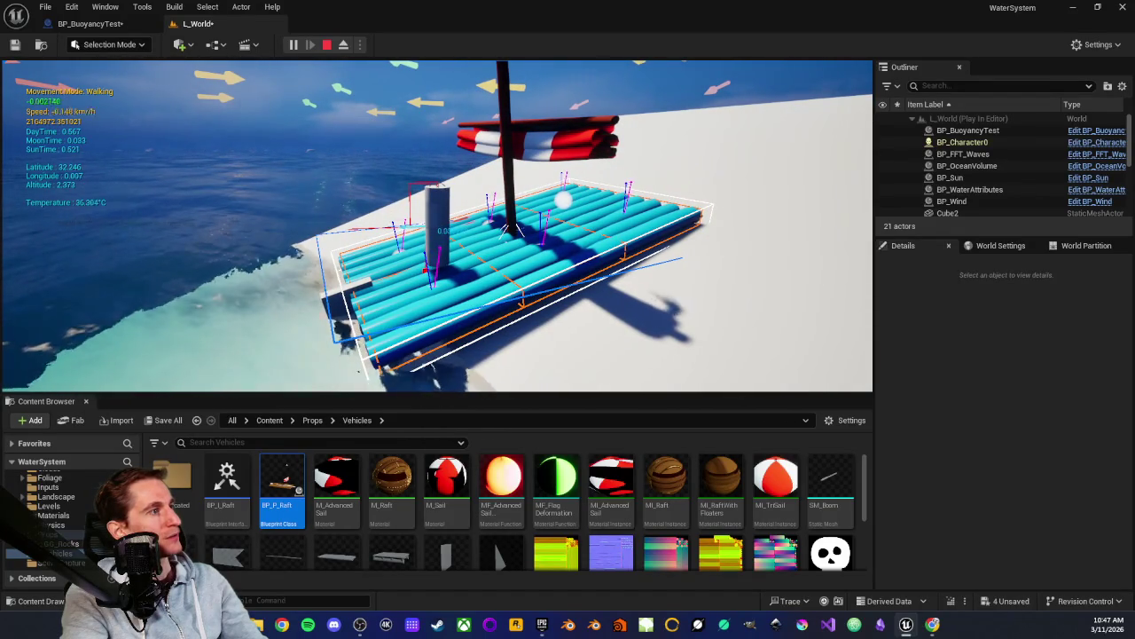
pyautogui.press('Escape')
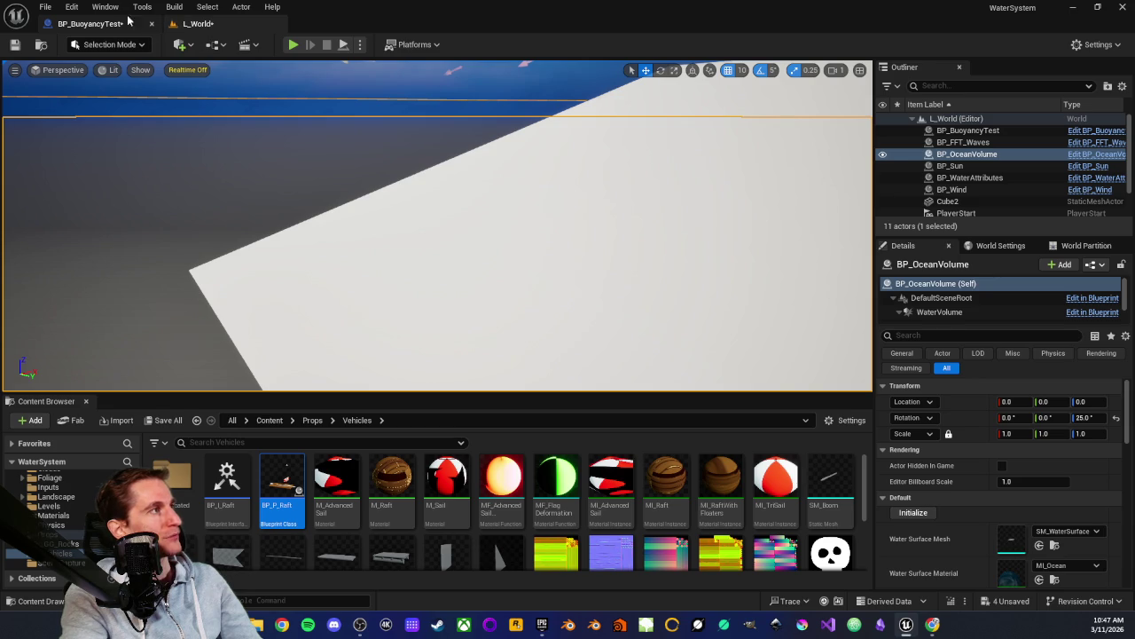
# Change the multiply node's 980.0 constant to 9.8 in BP_BuoyancyTest
pyautogui.click(129, 19)
pyautogui.moveTo(421, 288); pyautogui.dragTo(485, 291)
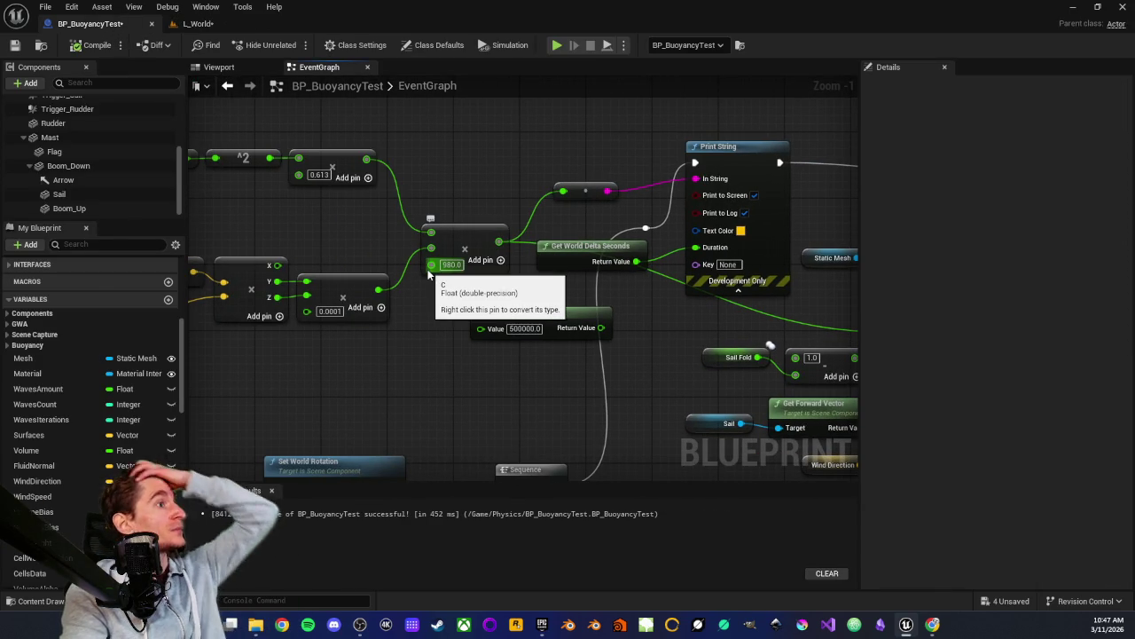
pyautogui.click(449, 264)
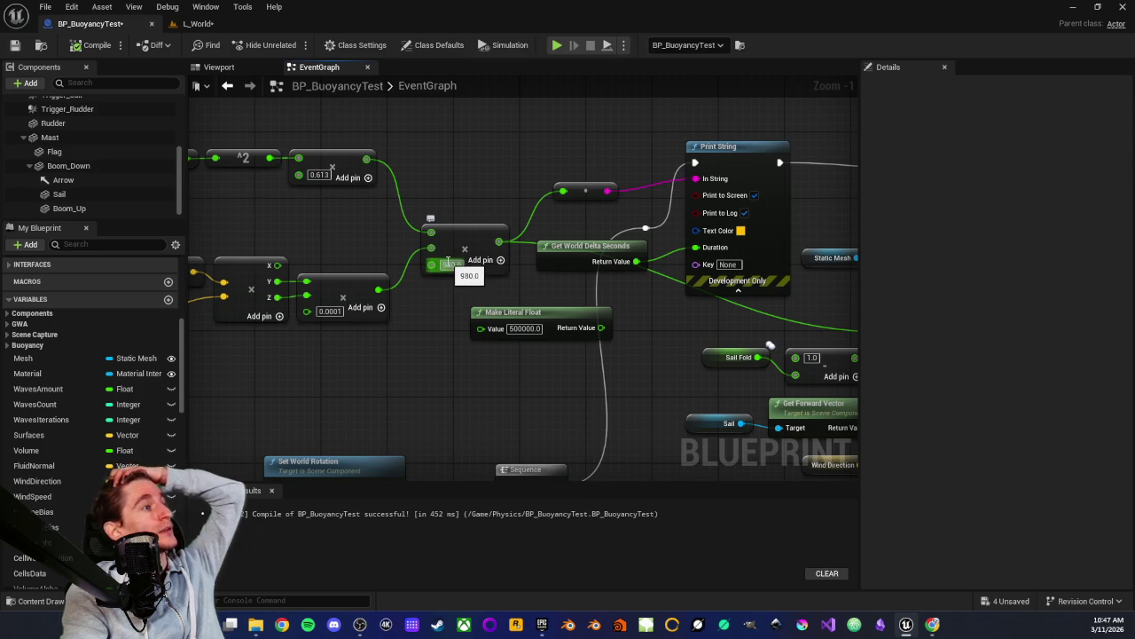
pyautogui.press('BackSpace')
pyautogui.write('0')
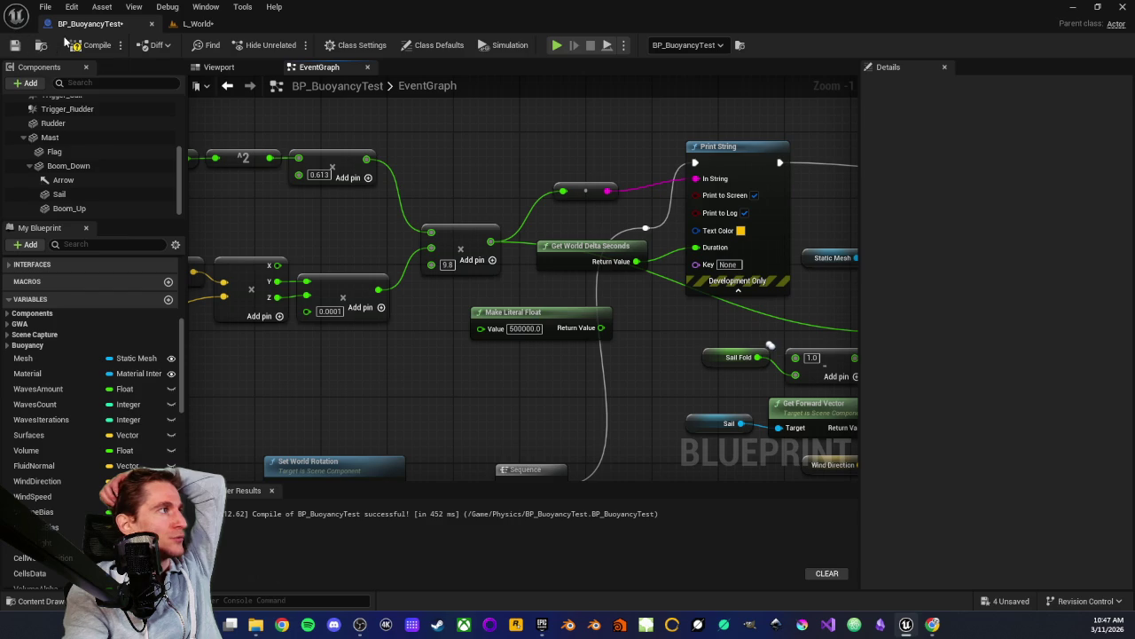
# Save BP_BuoyancyTest and start a new L_World play test
pyautogui.click(14, 46)
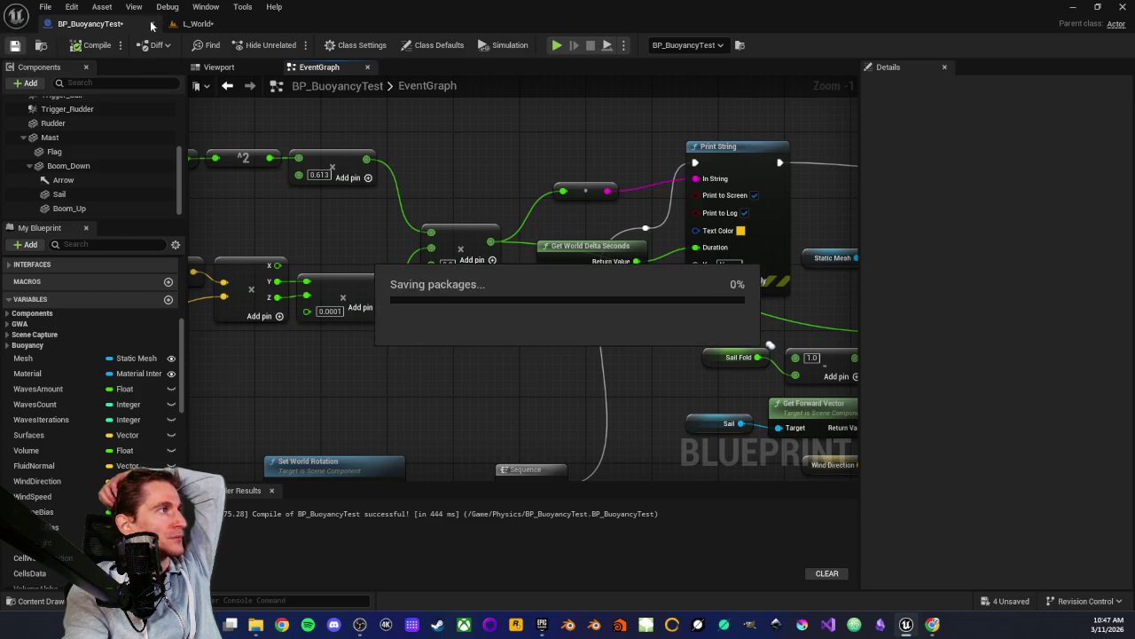
pyautogui.click(194, 24)
pyautogui.click(292, 44)
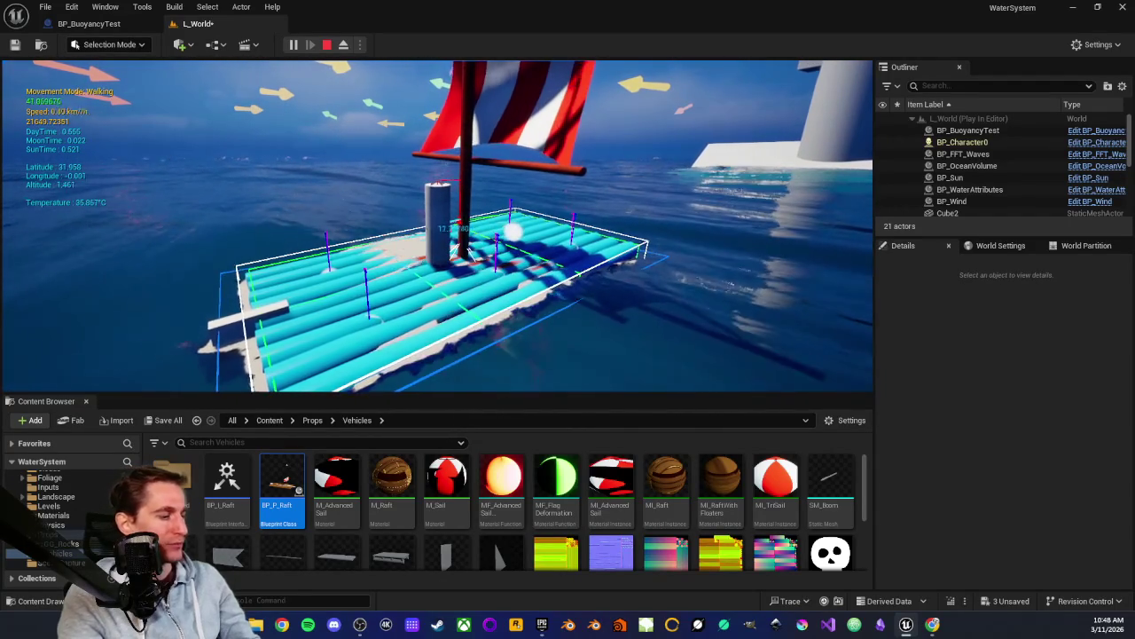
pyautogui.press('Escape')
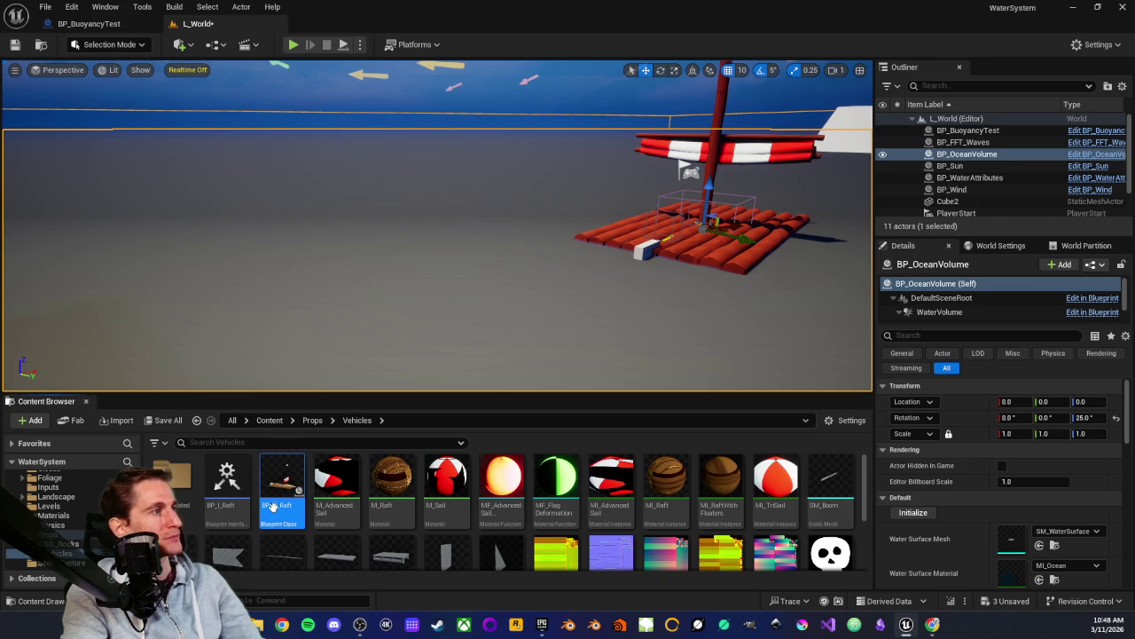
pyautogui.scroll(4, 646, 376)
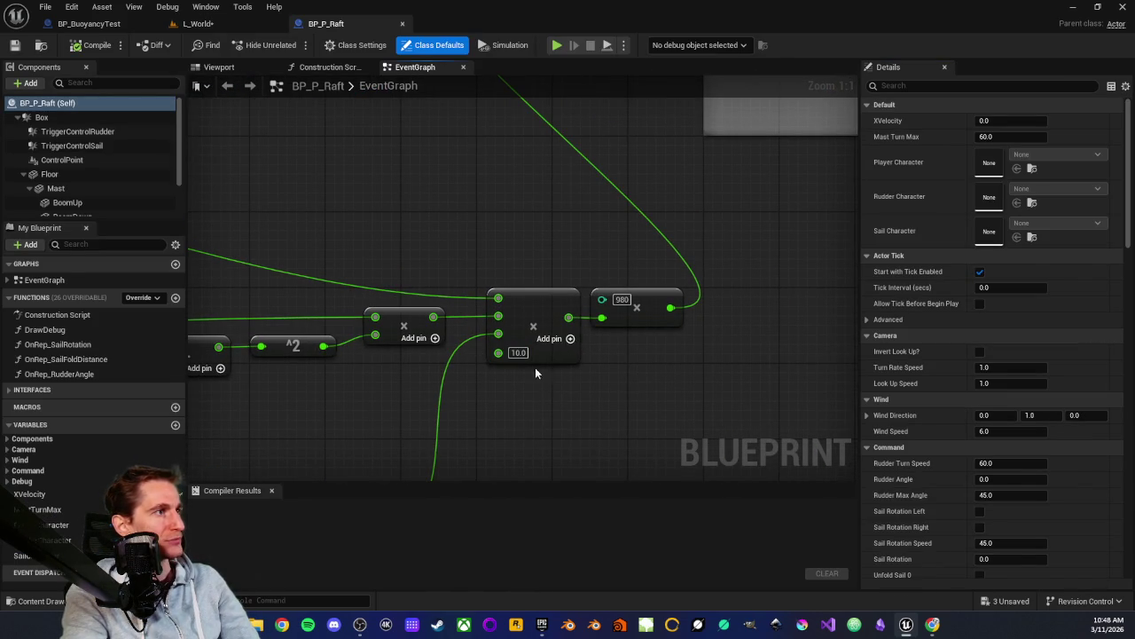
# Pan and zoom around BP_P_Raft's EventGraph across the Pression du vent and Get Sail Area comments
pyautogui.moveTo(520, 403); pyautogui.dragTo(592, 312)
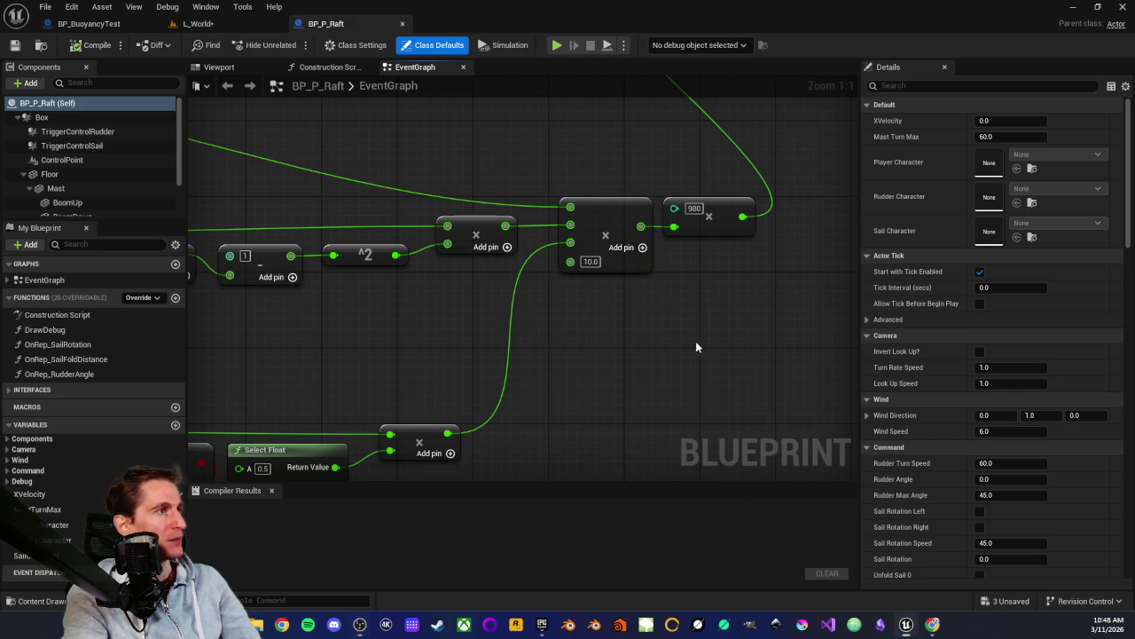
pyautogui.scroll(-1, 710, 346)
pyautogui.scroll(-1, 566, 334)
pyautogui.moveTo(565, 335); pyautogui.dragTo(673, 258)
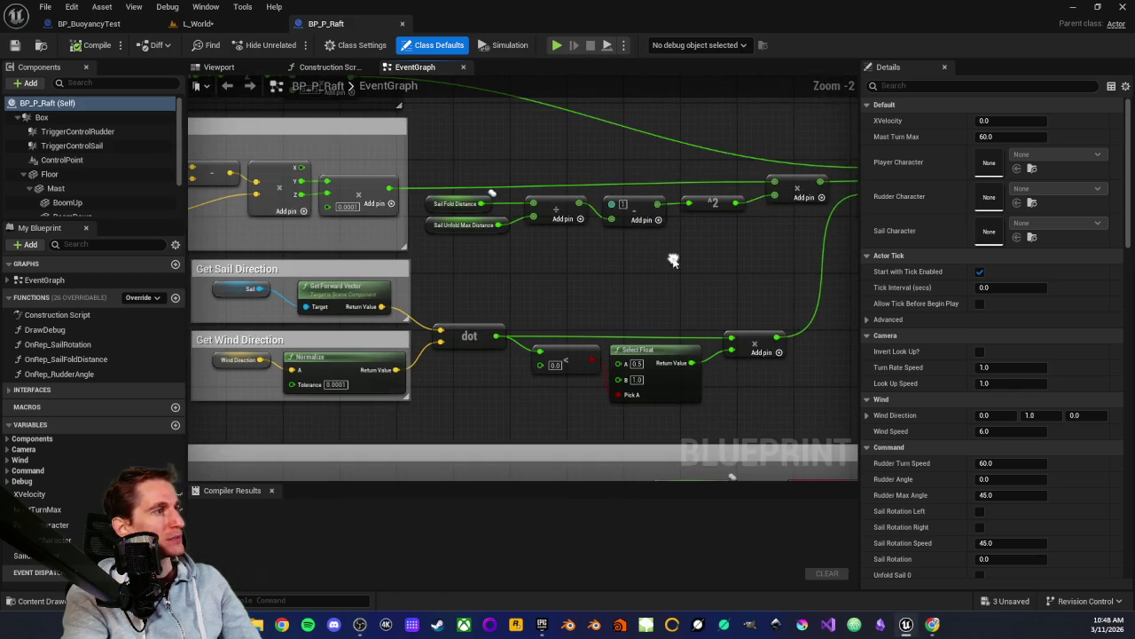
pyautogui.scroll(-2, 666, 258)
pyautogui.scroll(2, 496, 245)
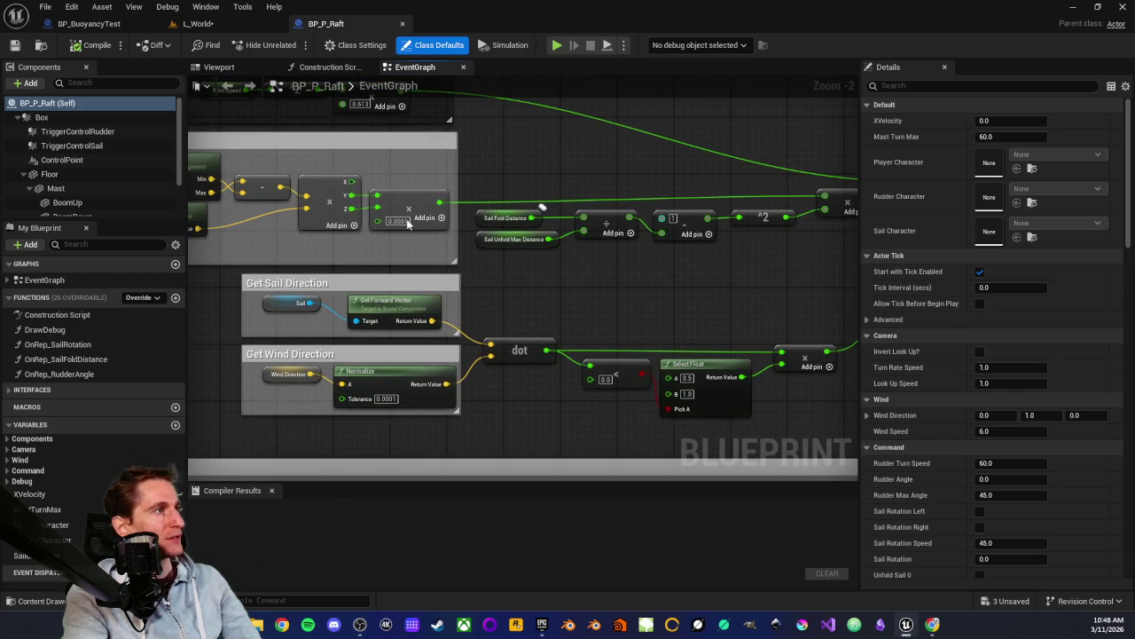
pyautogui.moveTo(142, 172); pyautogui.dragTo(262, 246)
pyautogui.moveTo(308, 208); pyautogui.dragTo(432, 211)
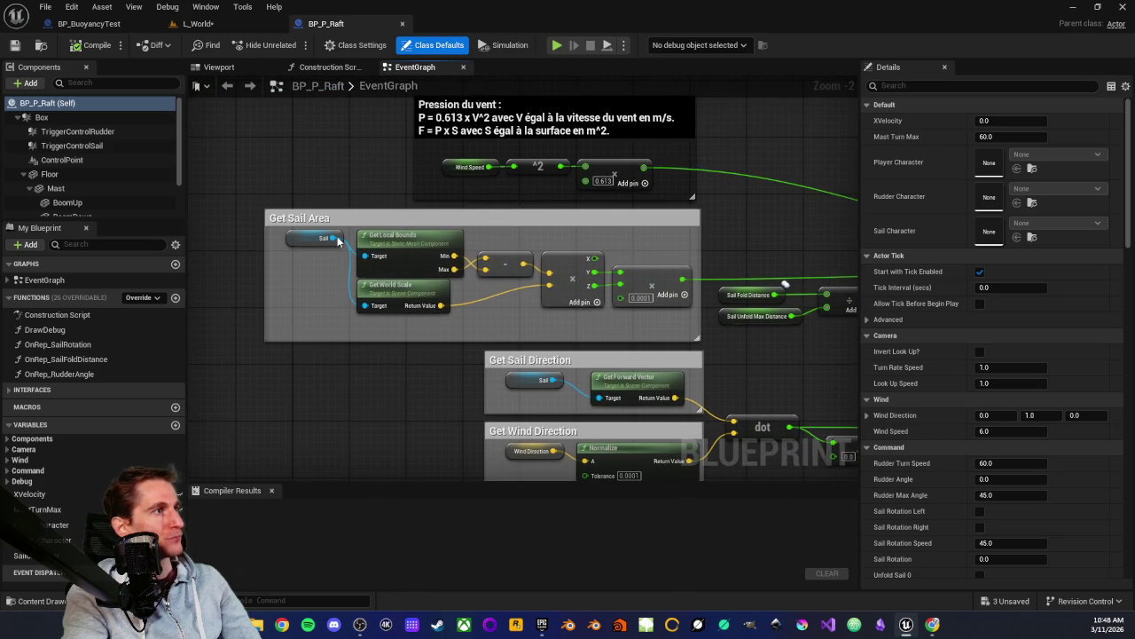
pyautogui.moveTo(704, 248); pyautogui.dragTo(573, 239)
pyautogui.scroll(-1, 652, 178)
pyautogui.moveTo(663, 217); pyautogui.dragTo(526, 245)
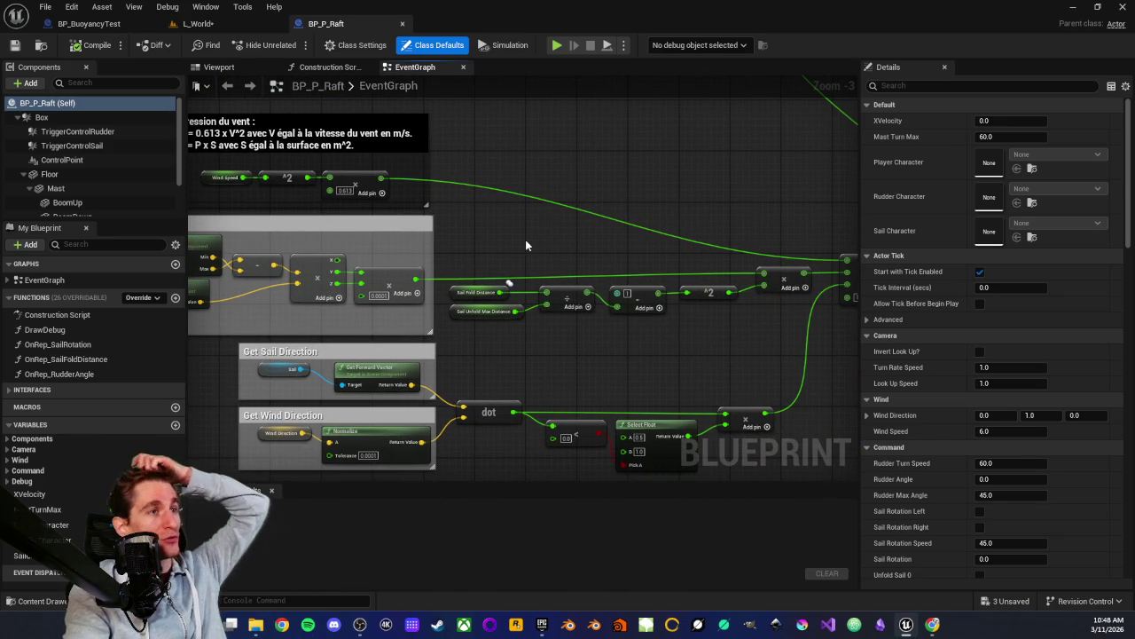
pyautogui.moveTo(663, 249)
pyautogui.mouseDown()
pyautogui.moveTo(553, 207)
pyautogui.moveTo(435, 228)
pyautogui.moveTo(724, 248)
pyautogui.moveTo(441, 199)
pyautogui.mouseUp()
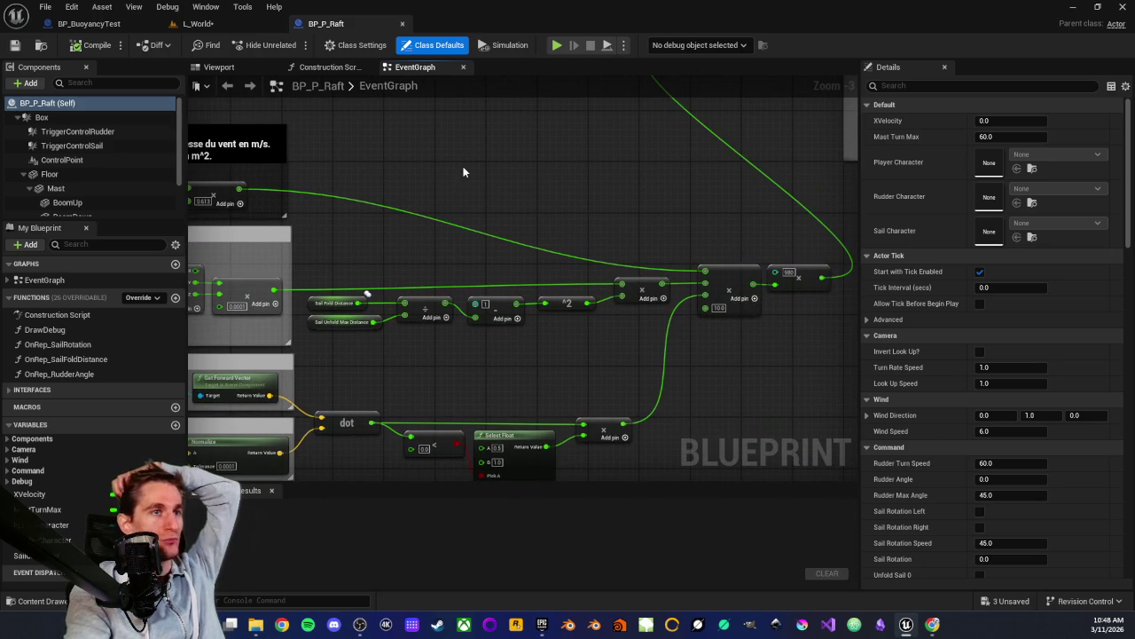
pyautogui.moveTo(495, 165)
pyautogui.mouseDown()
pyautogui.moveTo(558, 157)
pyautogui.moveTo(329, 271)
pyautogui.mouseUp()
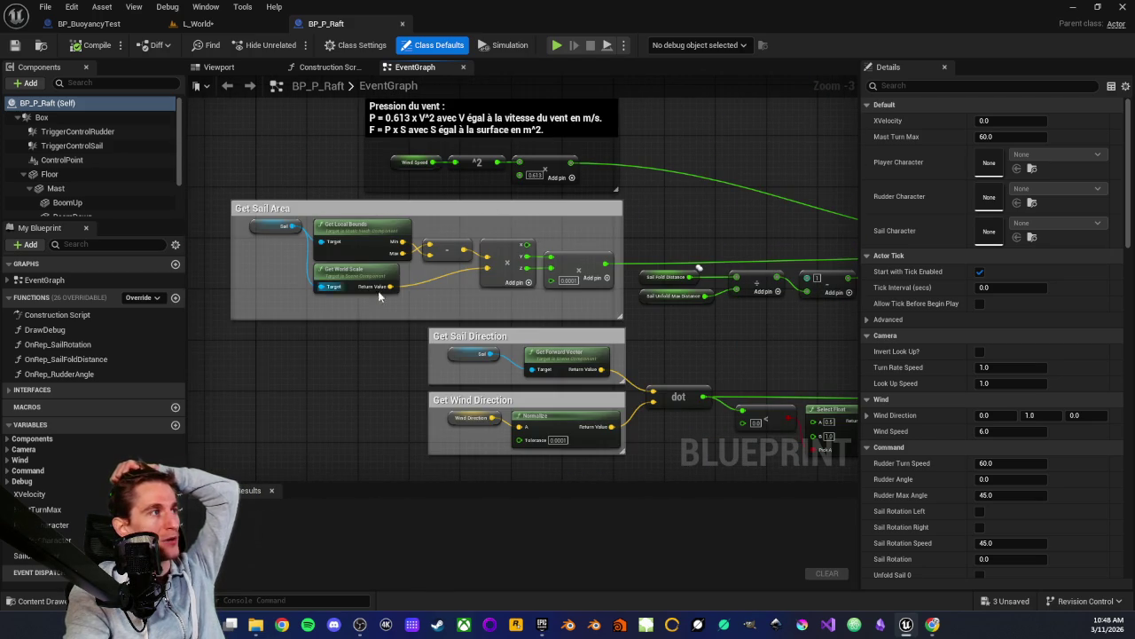
pyautogui.moveTo(791, 229); pyautogui.dragTo(521, 193)
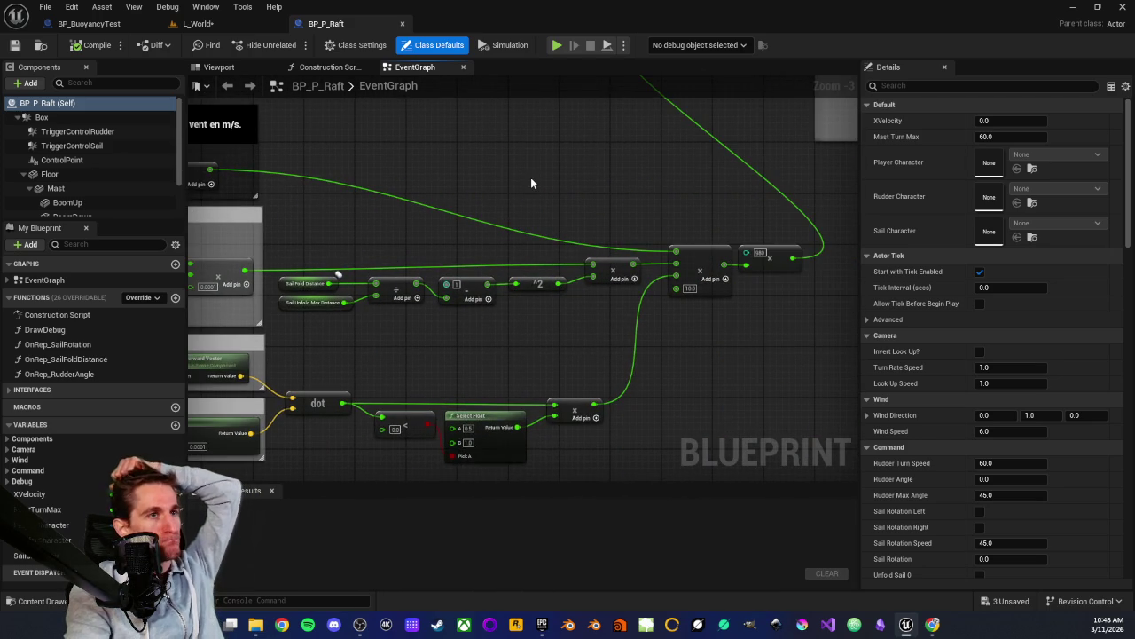
pyautogui.moveTo(468, 252); pyautogui.dragTo(544, 219)
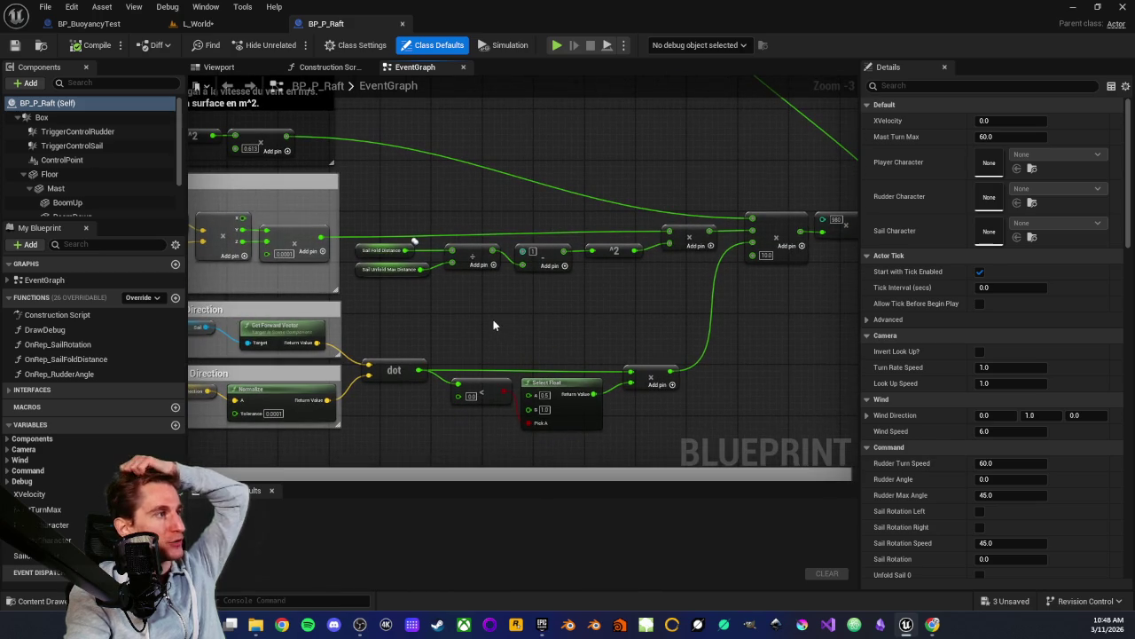
pyautogui.scroll(-2, 493, 325)
pyautogui.scroll(2, 494, 326)
pyautogui.moveTo(401, 105)
pyautogui.mouseDown()
pyautogui.moveTo(535, 195)
pyautogui.moveTo(469, 207)
pyautogui.mouseUp()
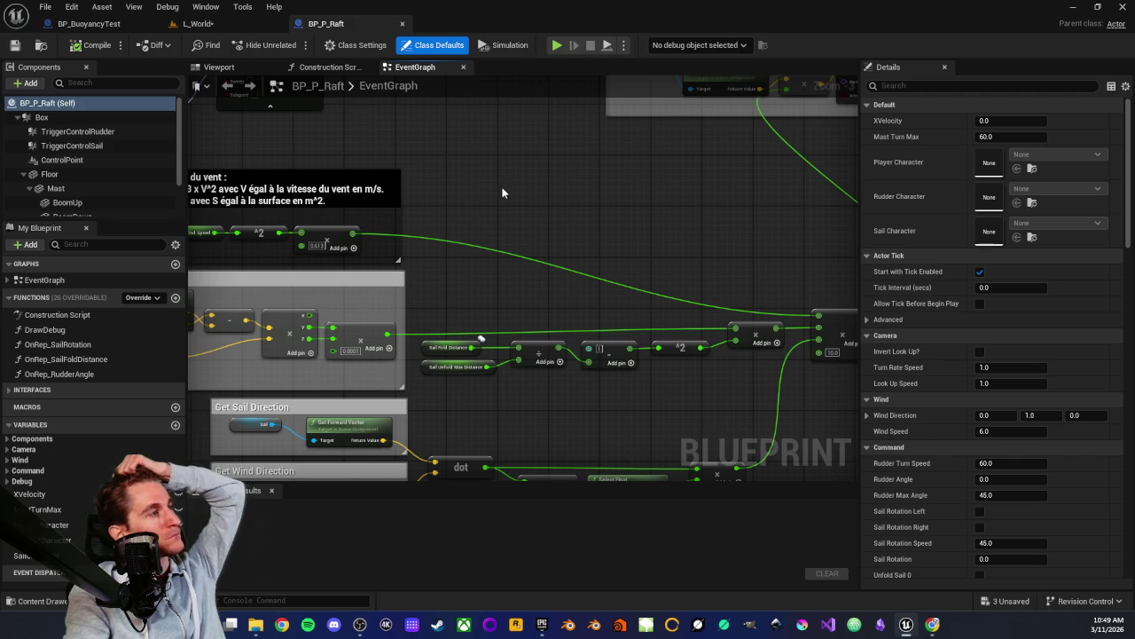
pyautogui.scroll(-4, 500, 188)
pyautogui.scroll(3, 508, 190)
pyautogui.moveTo(518, 188); pyautogui.dragTo(707, 236)
pyautogui.scroll(-3, 539, 213)
pyautogui.scroll(3, 540, 217)
pyautogui.scroll(1, 654, 239)
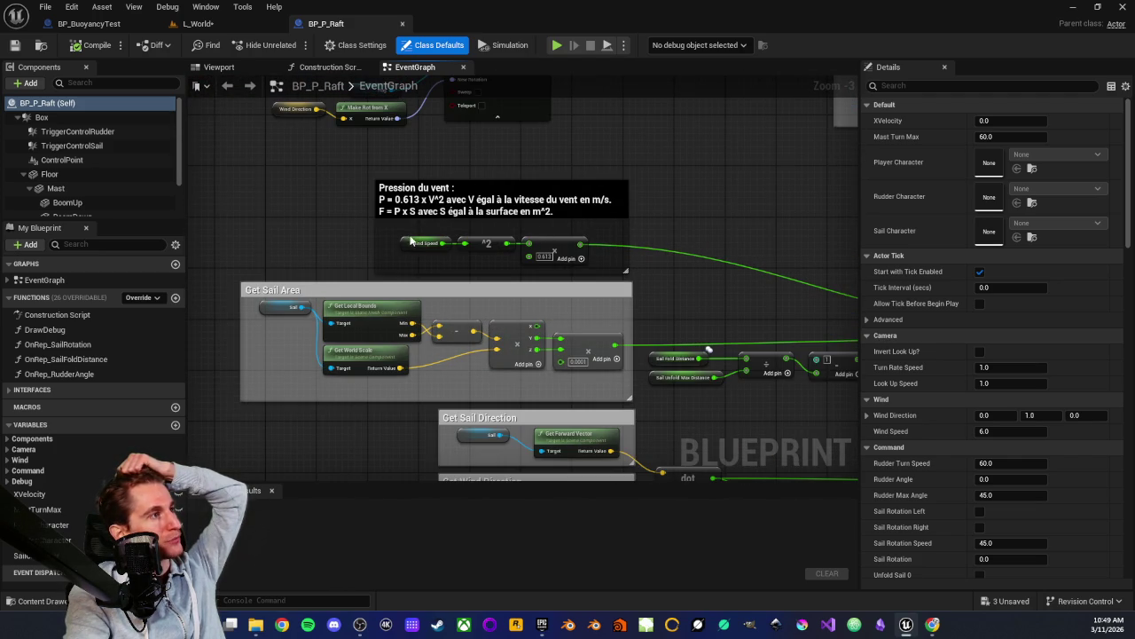
# Select and deselect the Wind Speed and ^2 nodes, then pan further right
pyautogui.moveTo(382, 225)
pyautogui.mouseDown()
pyautogui.moveTo(492, 264)
pyautogui.moveTo(448, 263)
pyautogui.mouseUp()
pyautogui.click(452, 261)
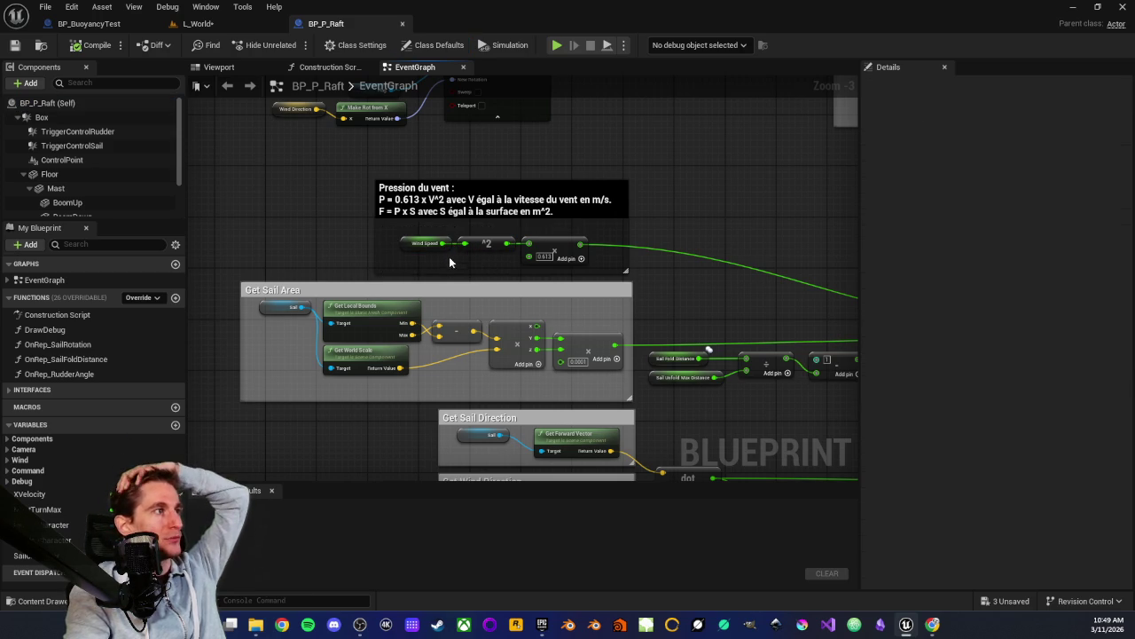
pyautogui.moveTo(387, 230); pyautogui.dragTo(440, 259)
pyautogui.click(447, 269)
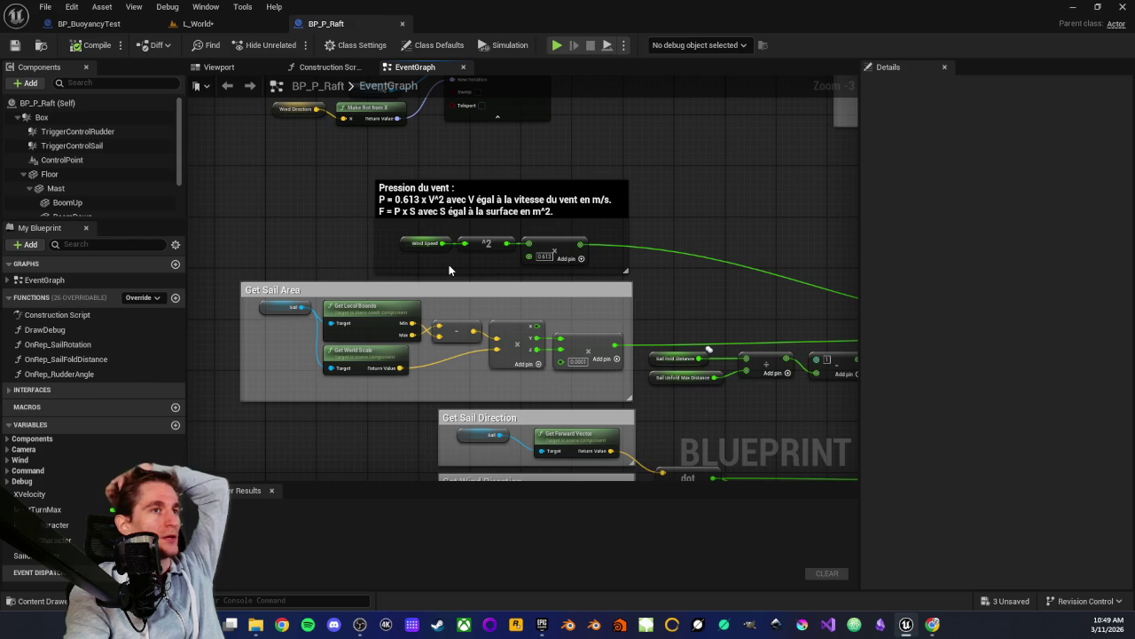
pyautogui.moveTo(389, 222); pyautogui.dragTo(446, 273)
pyautogui.click(418, 266)
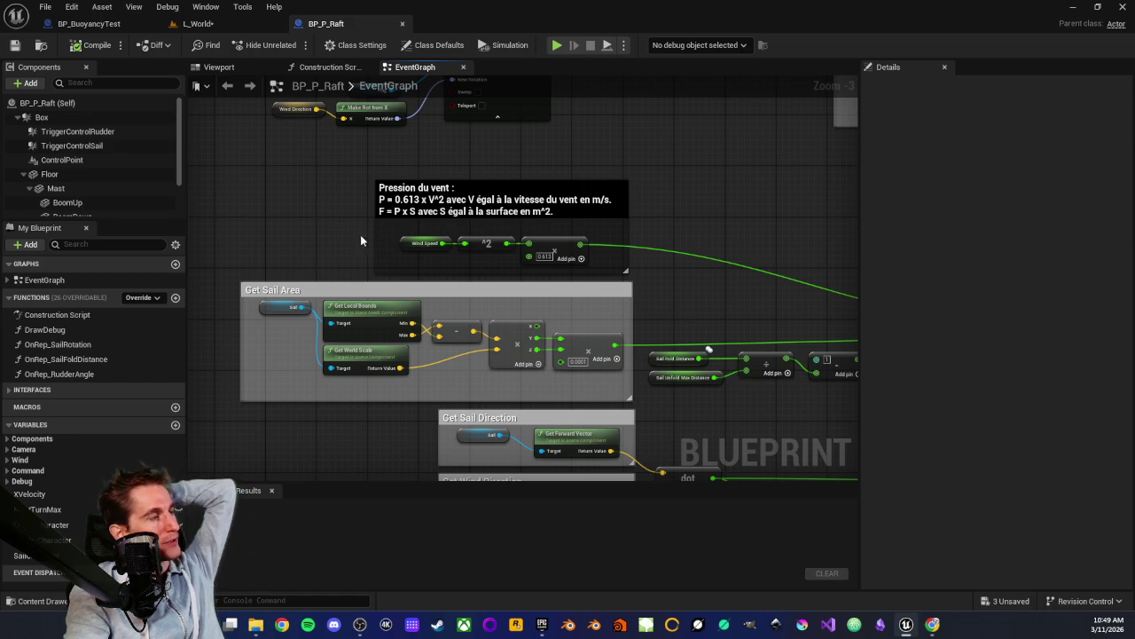
pyautogui.scroll(-2, 349, 235)
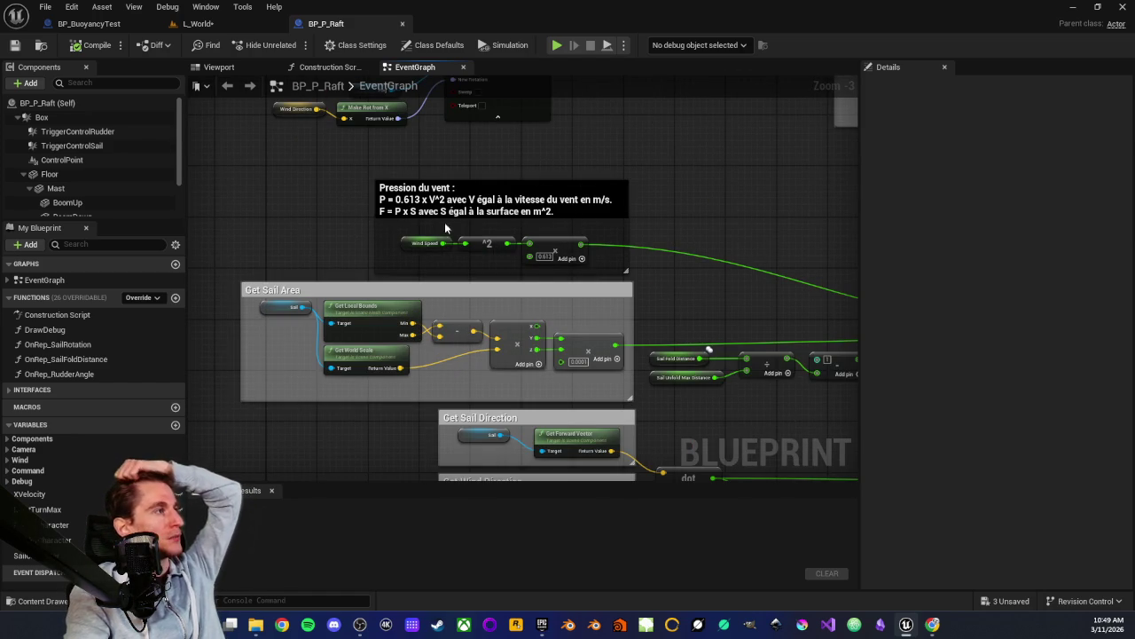
pyautogui.moveTo(699, 194)
pyautogui.mouseDown()
pyautogui.moveTo(519, 225)
pyautogui.moveTo(753, 204)
pyautogui.mouseUp()
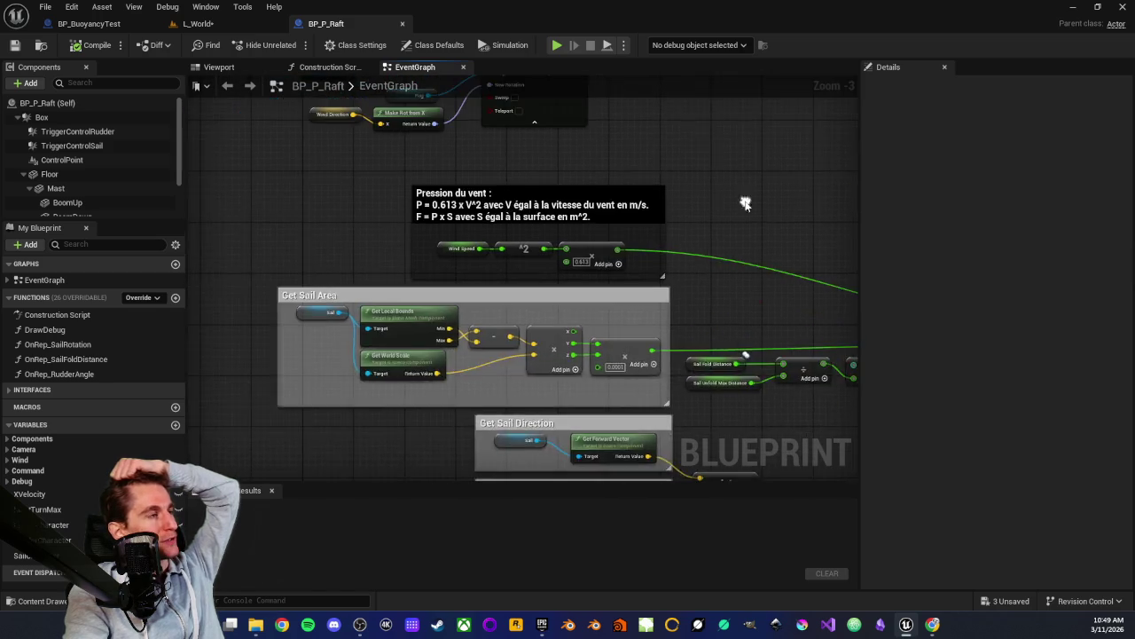
# Pan across the Get Sail Area, Sail Fold Distance and wind direction comment groups
pyautogui.scroll(3, 482, 251)
pyautogui.scroll(-2, 482, 251)
pyautogui.moveTo(391, 371); pyautogui.dragTo(430, 258)
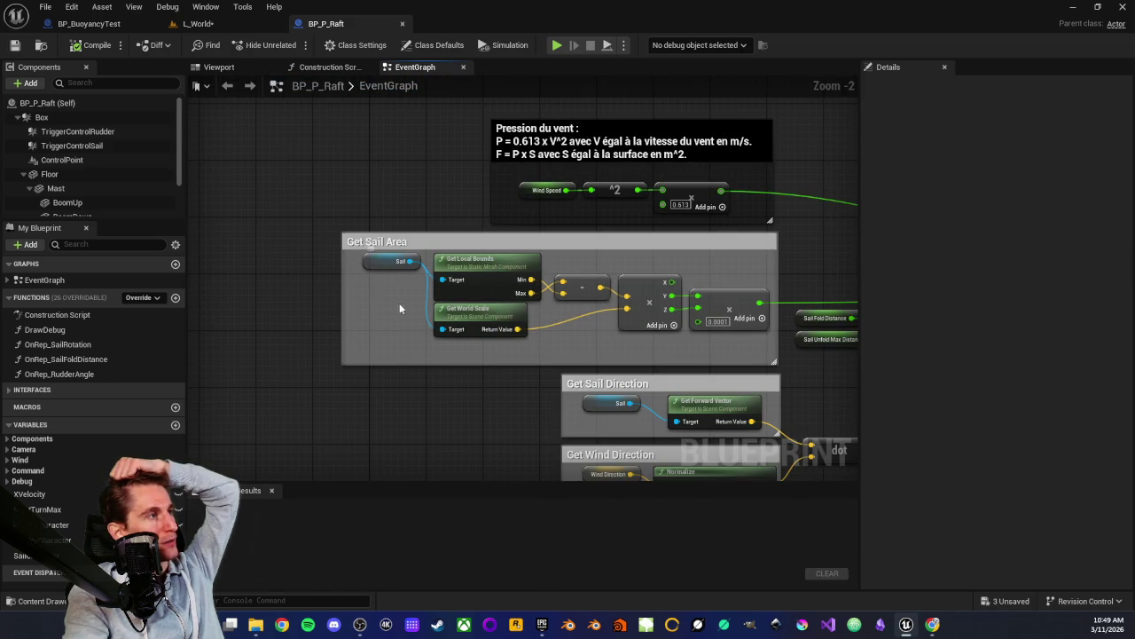
pyautogui.moveTo(553, 342); pyautogui.dragTo(318, 317)
pyautogui.moveTo(559, 309); pyautogui.dragTo(337, 285)
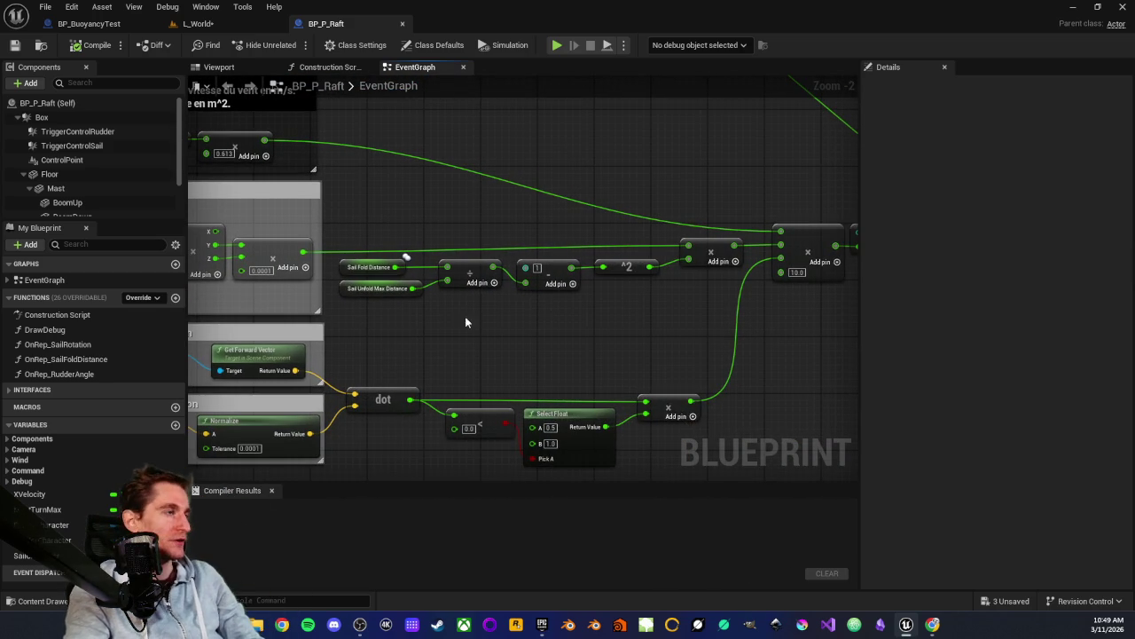
pyautogui.scroll(2, 438, 334)
pyautogui.moveTo(438, 334); pyautogui.dragTo(645, 355)
pyautogui.scroll(-2, 460, 349)
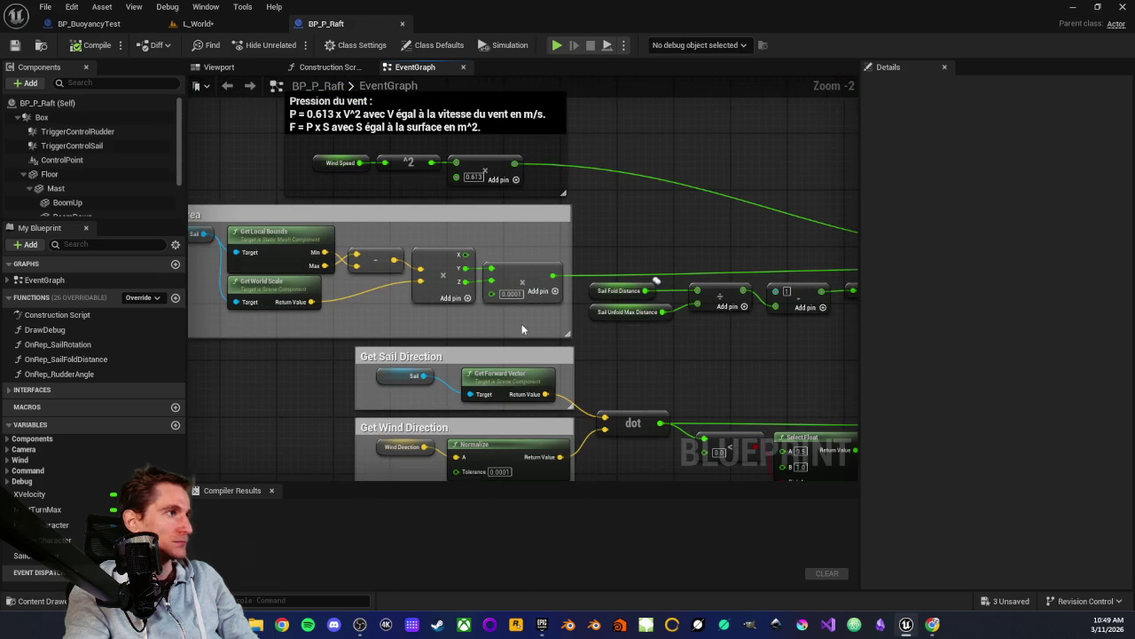
pyautogui.moveTo(543, 288)
pyautogui.mouseDown()
pyautogui.moveTo(423, 289)
pyautogui.moveTo(756, 315)
pyautogui.mouseUp()
pyautogui.moveTo(597, 375); pyautogui.dragTo(331, 249)
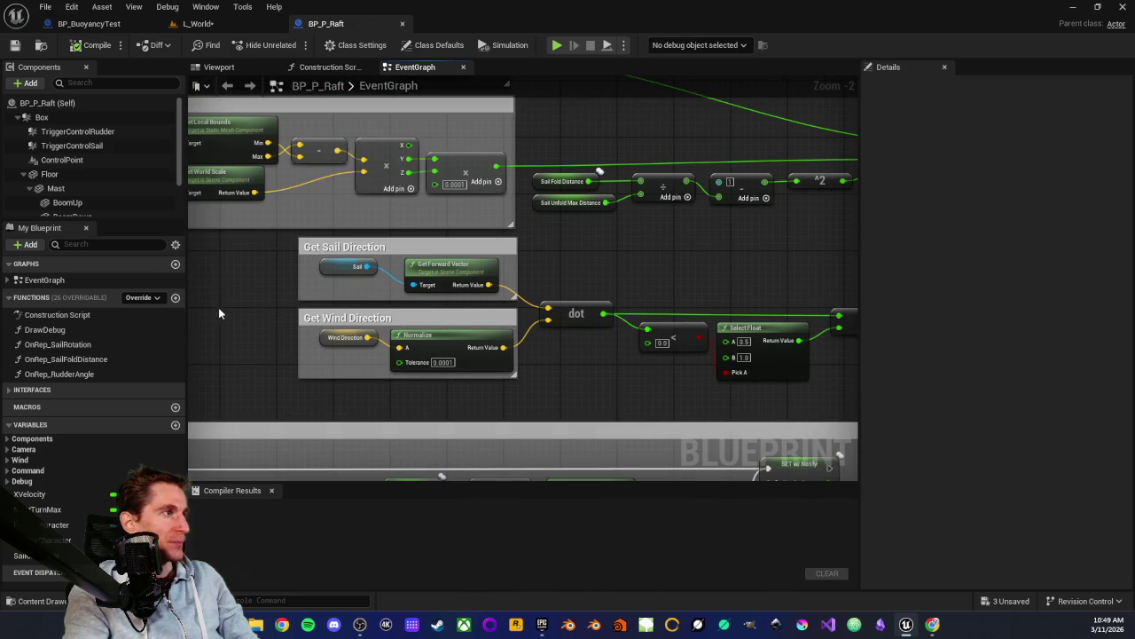
pyautogui.moveTo(257, 254); pyautogui.dragTo(377, 342)
pyautogui.click(621, 255)
pyautogui.moveTo(625, 253); pyautogui.dragTo(449, 298)
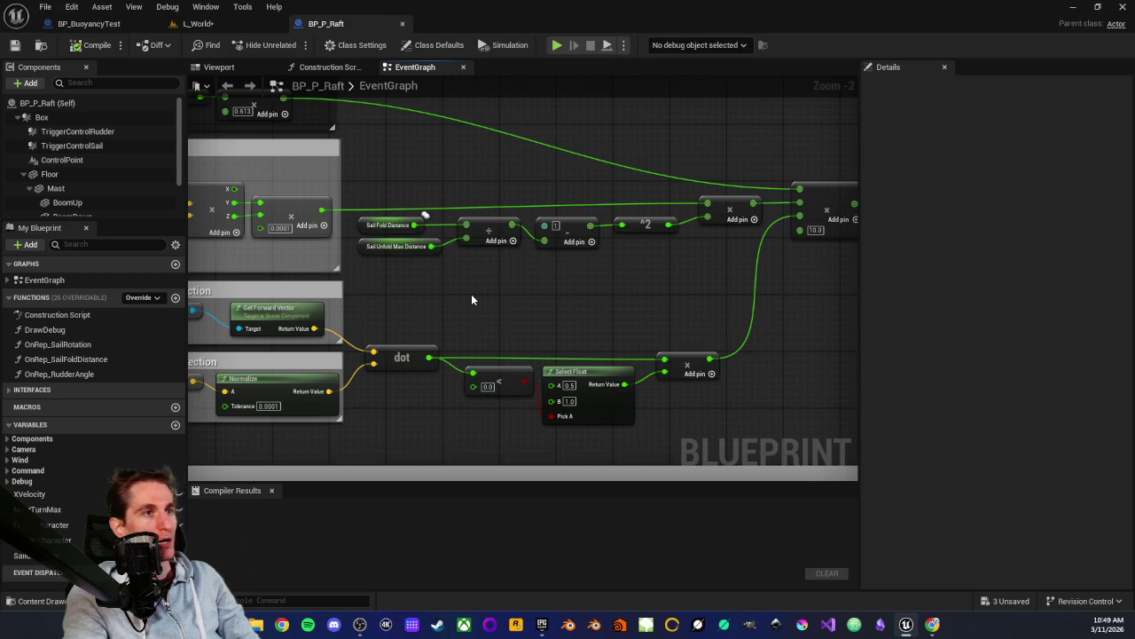
# Inspect the dot-product comparison and Select Float nodes, then the Sail and Wind Direction nodes
pyautogui.moveTo(550, 295); pyautogui.dragTo(493, 308)
pyautogui.scroll(-3, 491, 320)
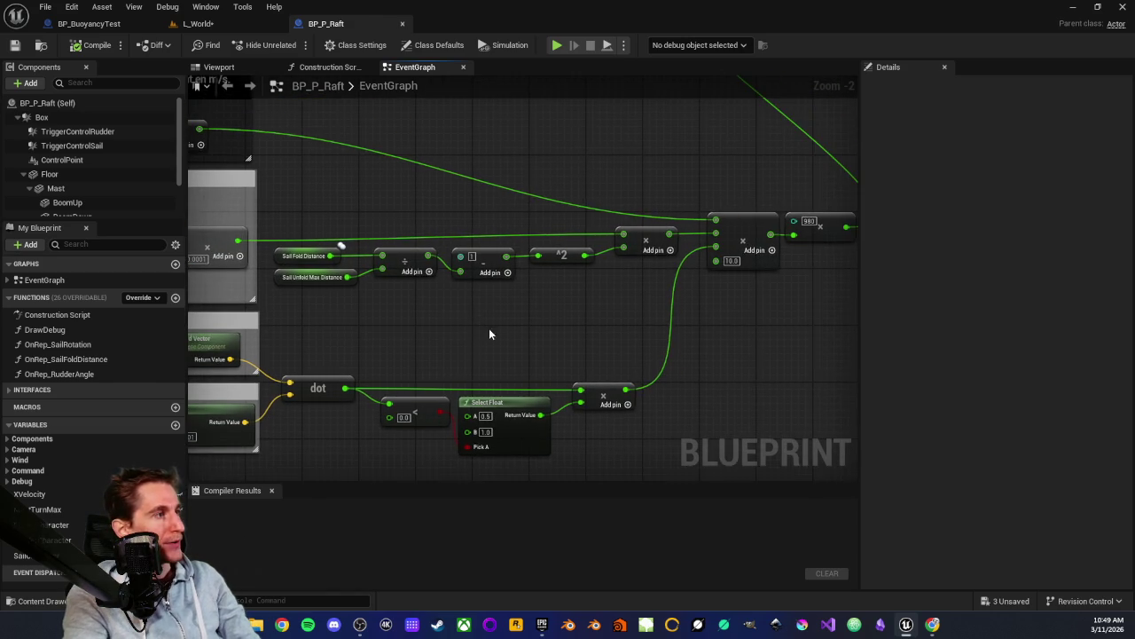
pyautogui.scroll(5, 527, 251)
pyautogui.moveTo(485, 232); pyautogui.dragTo(612, 342)
pyautogui.click(612, 372)
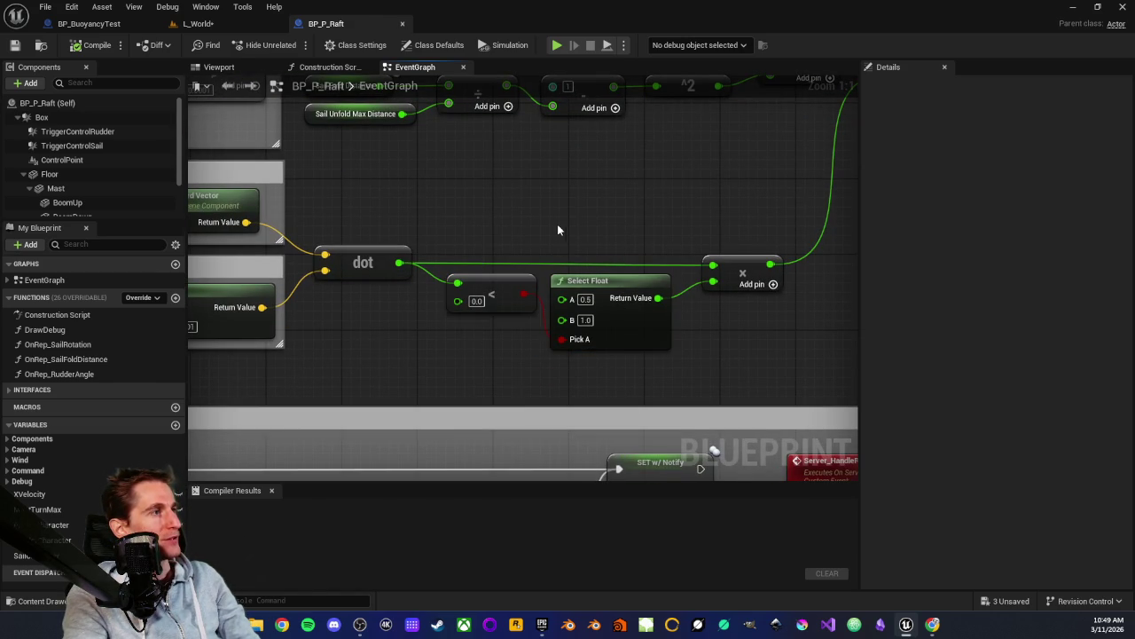
pyautogui.moveTo(498, 249); pyautogui.dragTo(612, 371)
pyautogui.click(611, 370)
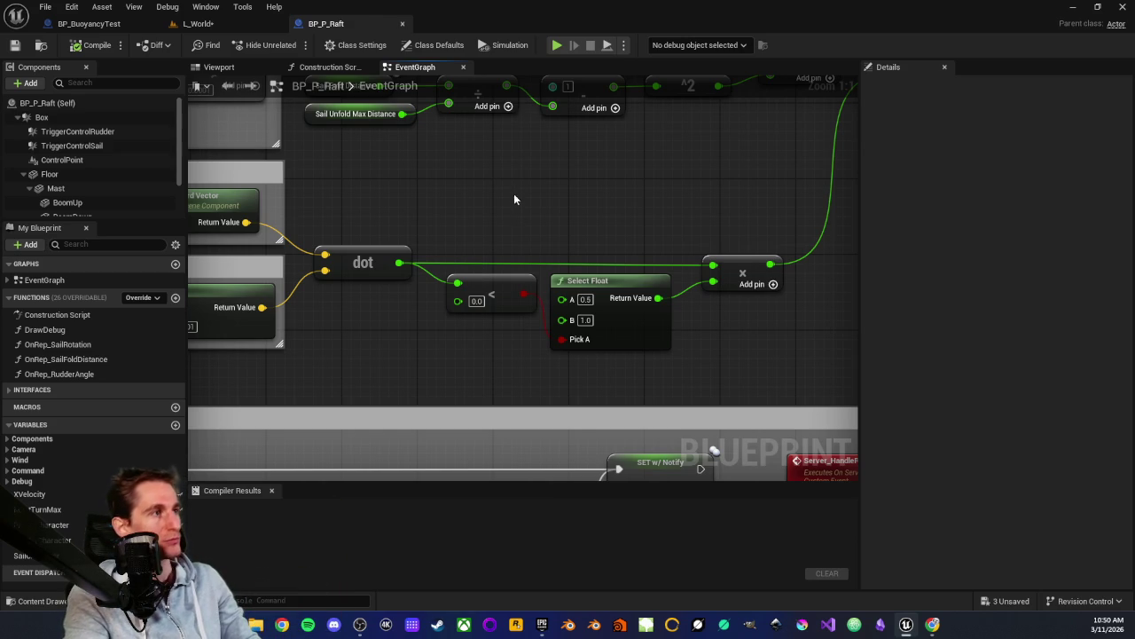
pyautogui.moveTo(490, 206); pyautogui.dragTo(651, 382)
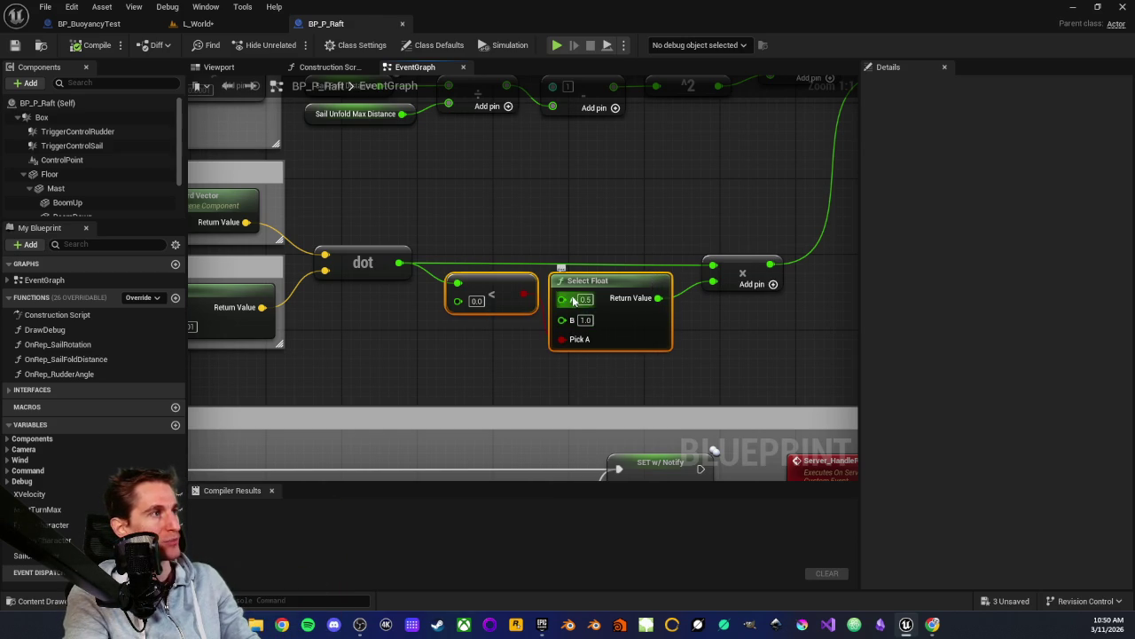
pyautogui.click(592, 384)
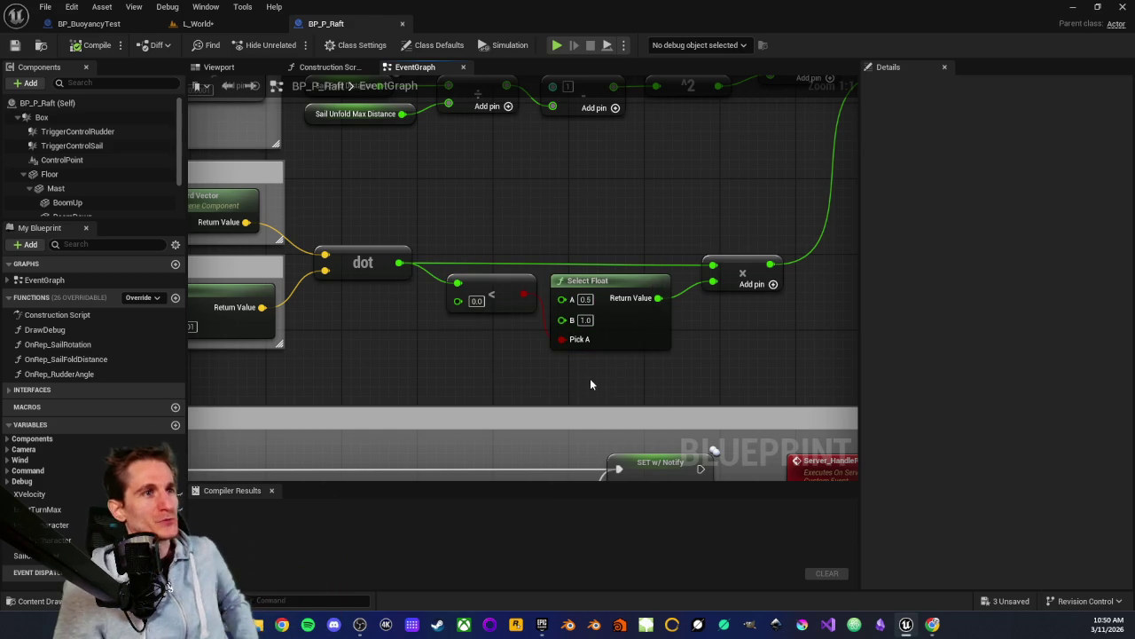
pyautogui.scroll(-2, 355, 200)
pyautogui.moveTo(381, 199)
pyautogui.mouseDown()
pyautogui.moveTo(559, 330)
pyautogui.moveTo(452, 328)
pyautogui.mouseUp()
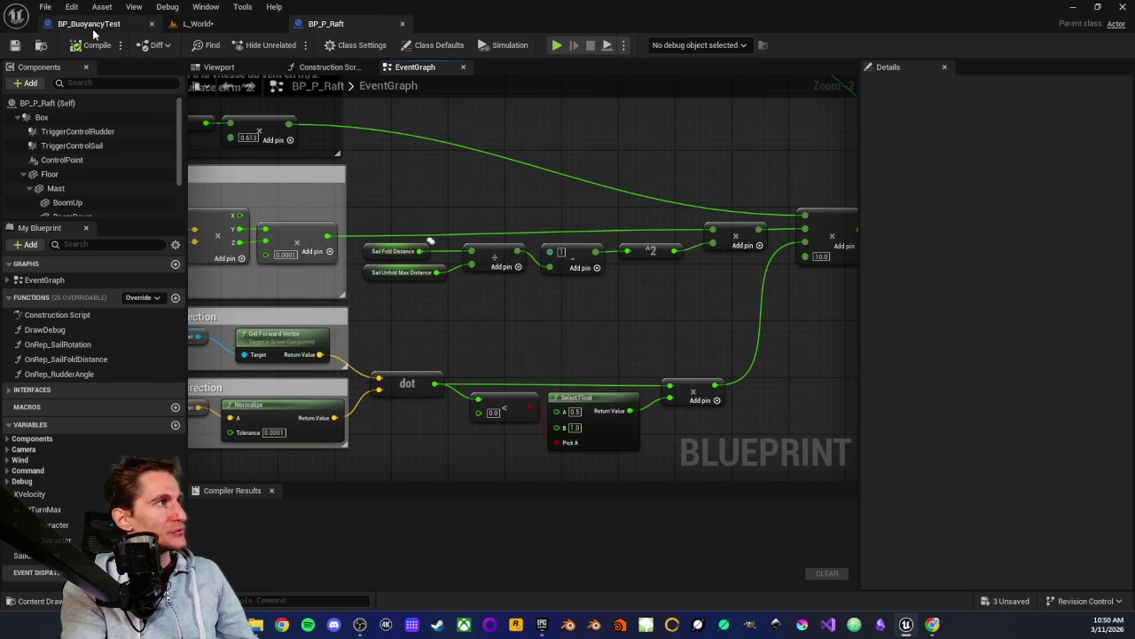
# Review BP_BuoyancyTest's Wind Speed pressure math, Print String and Make Literal Float nodes
pyautogui.hotkey('ctrl', 'Tab')
pyautogui.moveTo(444, 303)
pyautogui.mouseDown()
pyautogui.moveTo(558, 341)
pyautogui.moveTo(480, 350)
pyautogui.mouseUp()
pyautogui.scroll(2, 467, 349)
pyautogui.moveTo(679, 344)
pyautogui.mouseDown()
pyautogui.moveTo(507, 337)
pyautogui.moveTo(619, 389)
pyautogui.mouseUp()
pyautogui.moveTo(437, 317)
pyautogui.mouseDown()
pyautogui.moveTo(443, 288)
pyautogui.moveTo(651, 317)
pyautogui.mouseUp()
pyautogui.moveTo(458, 231)
pyautogui.mouseDown()
pyautogui.moveTo(608, 222)
pyautogui.moveTo(293, 269)
pyautogui.mouseUp()
pyautogui.moveTo(550, 208); pyautogui.dragTo(299, 199)
pyautogui.moveTo(683, 349); pyautogui.dragTo(530, 327)
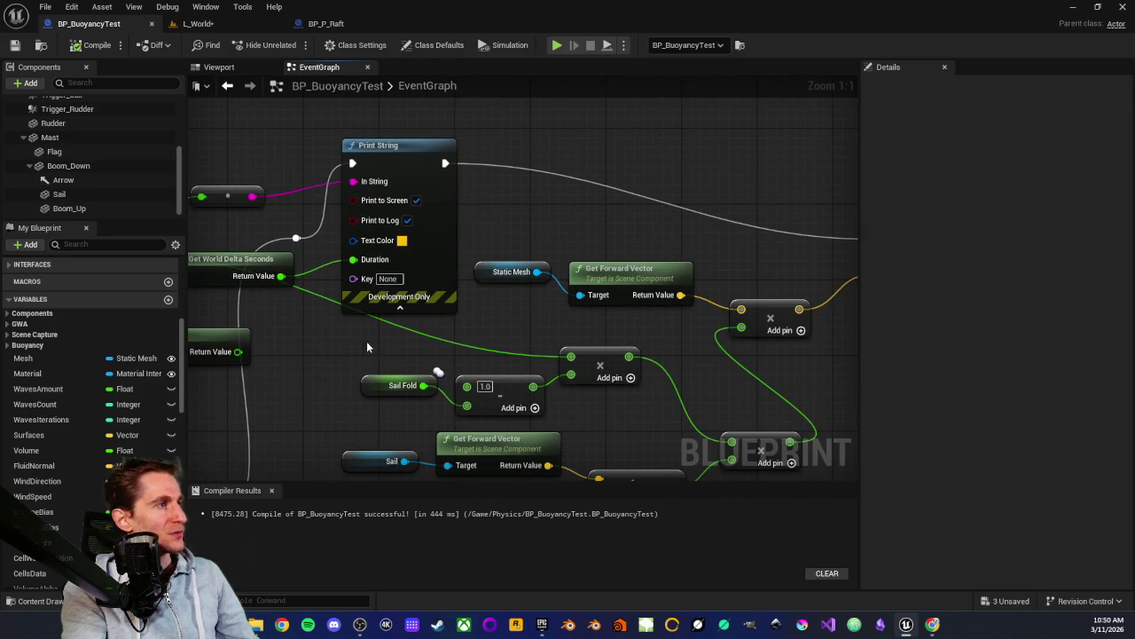
pyautogui.moveTo(368, 347); pyautogui.dragTo(608, 341)
pyautogui.moveTo(386, 289)
pyautogui.mouseDown()
pyautogui.moveTo(496, 237)
pyautogui.moveTo(680, 203)
pyautogui.mouseUp()
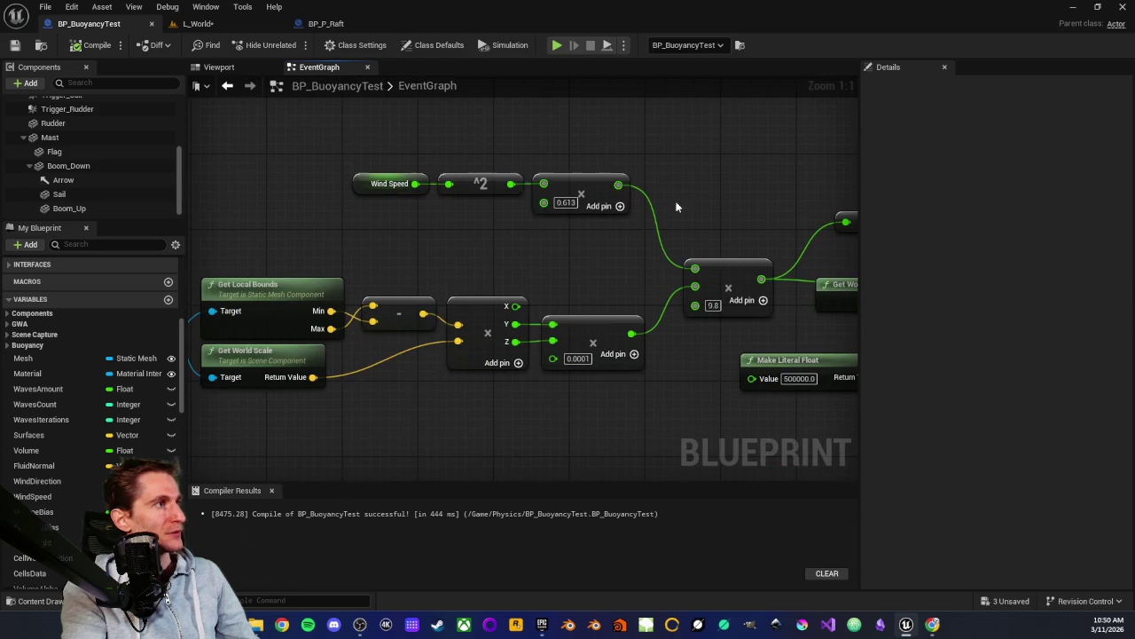
pyautogui.moveTo(248, 160); pyautogui.dragTo(592, 433)
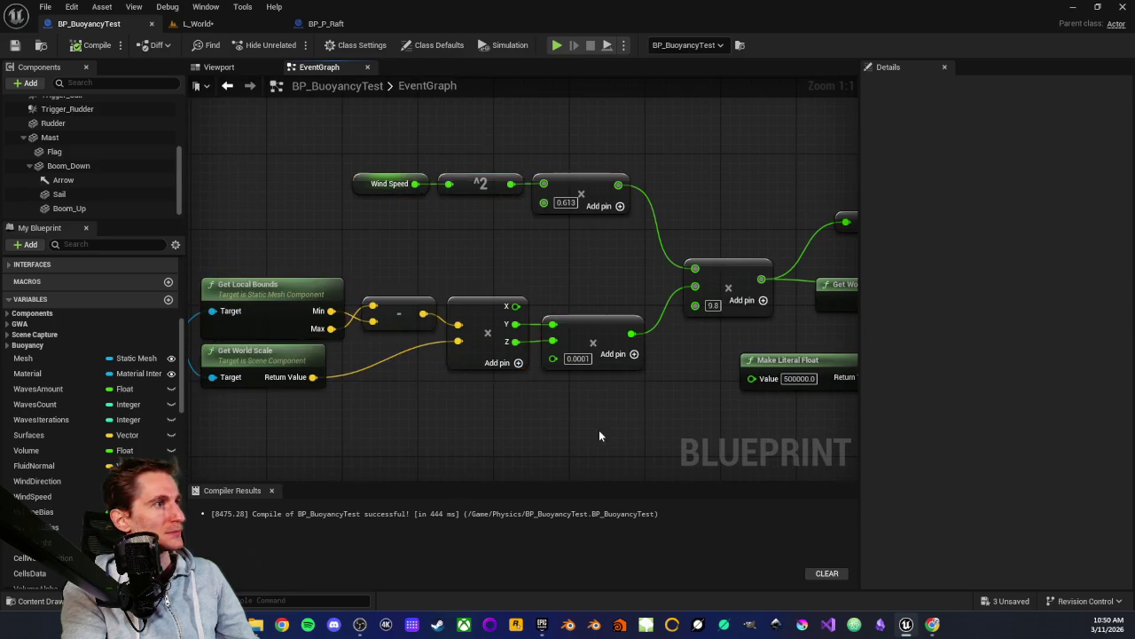
pyautogui.scroll(-2, 644, 425)
pyautogui.scroll(2, 472, 391)
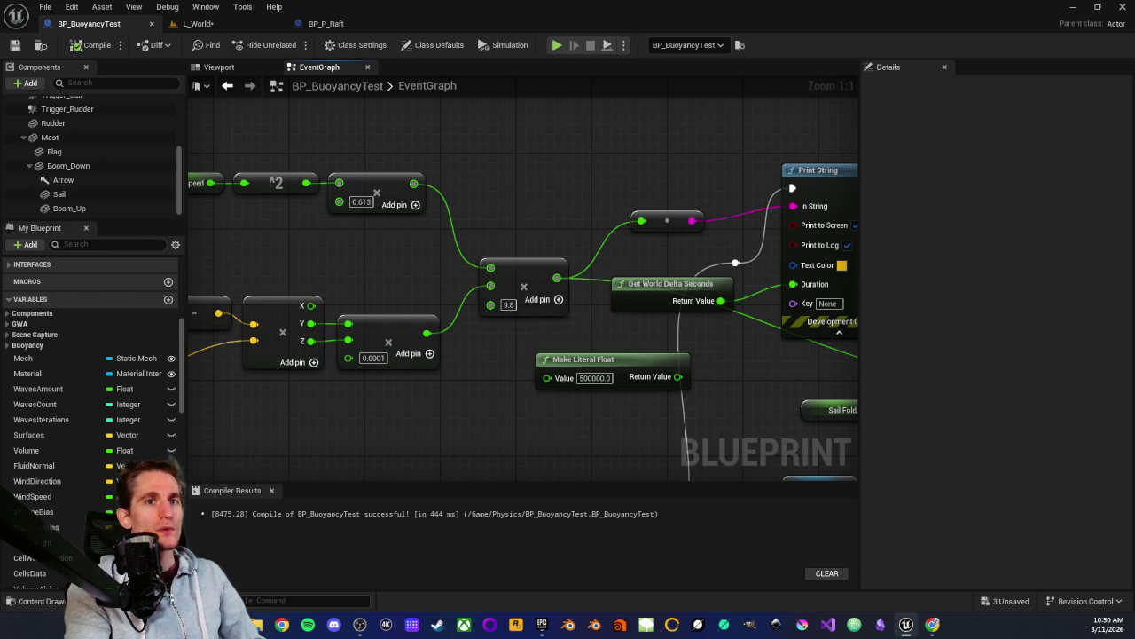
pyautogui.hotkey('alt', 'Tab')
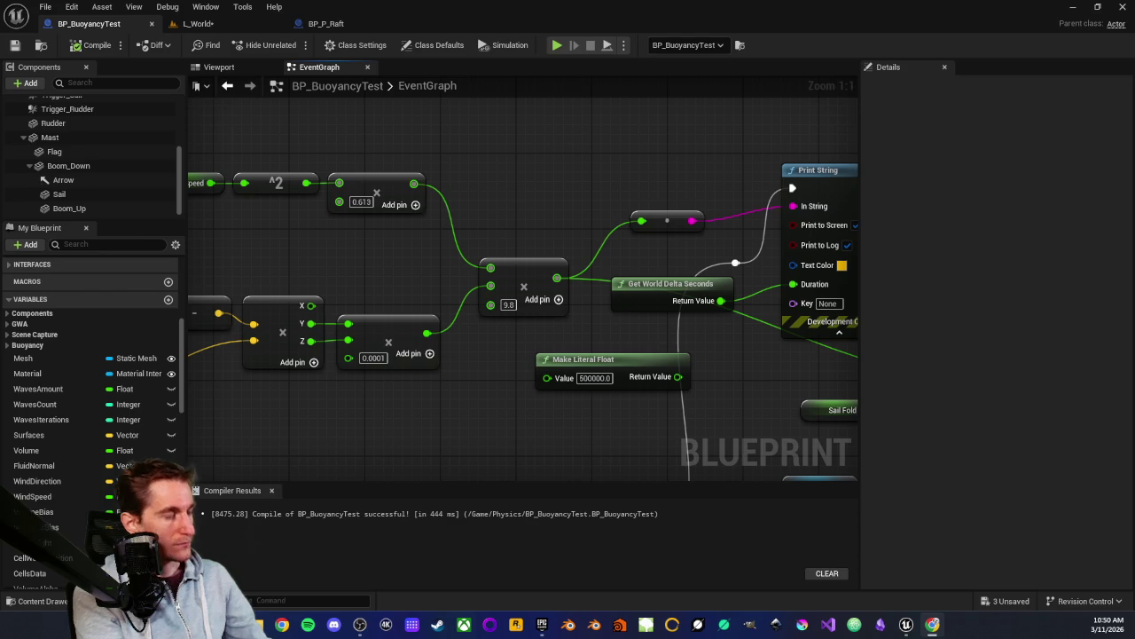
# Review the BP_P_Raft EventGraph zoomed out, then return to the L_World level
pyautogui.click(326, 23)
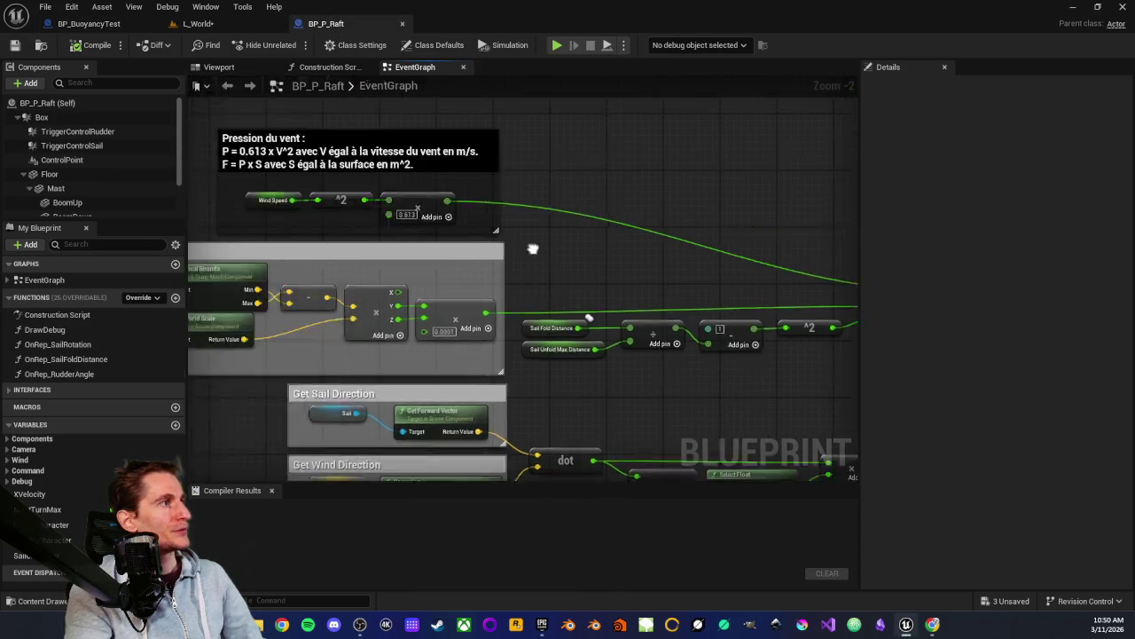
pyautogui.scroll(1, 405, 249)
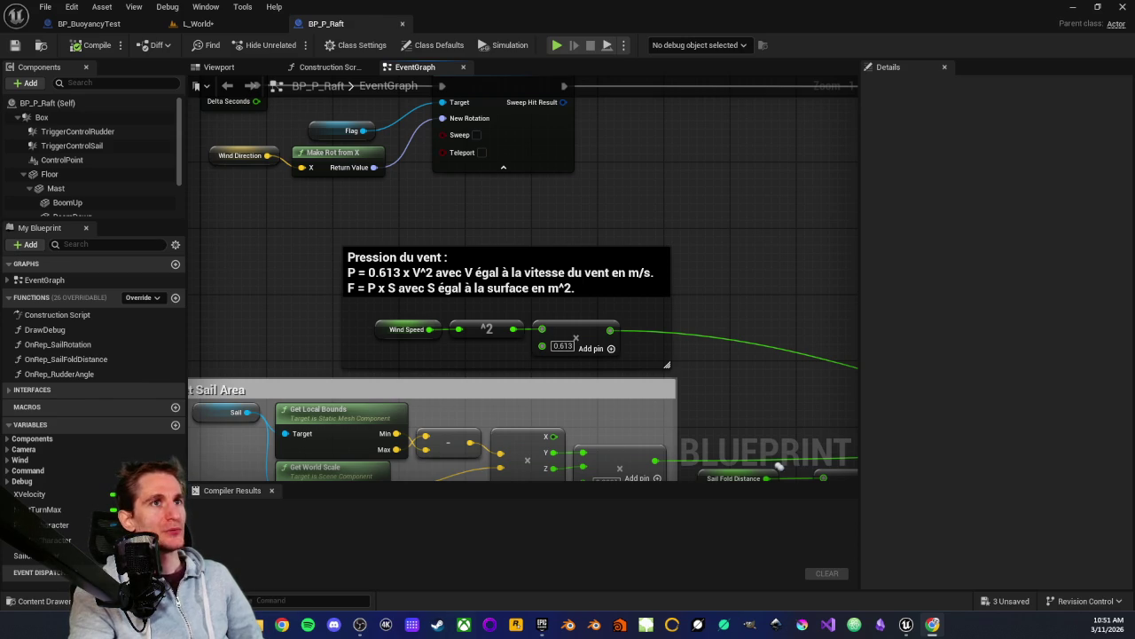
pyautogui.scroll(-3, 292, 302)
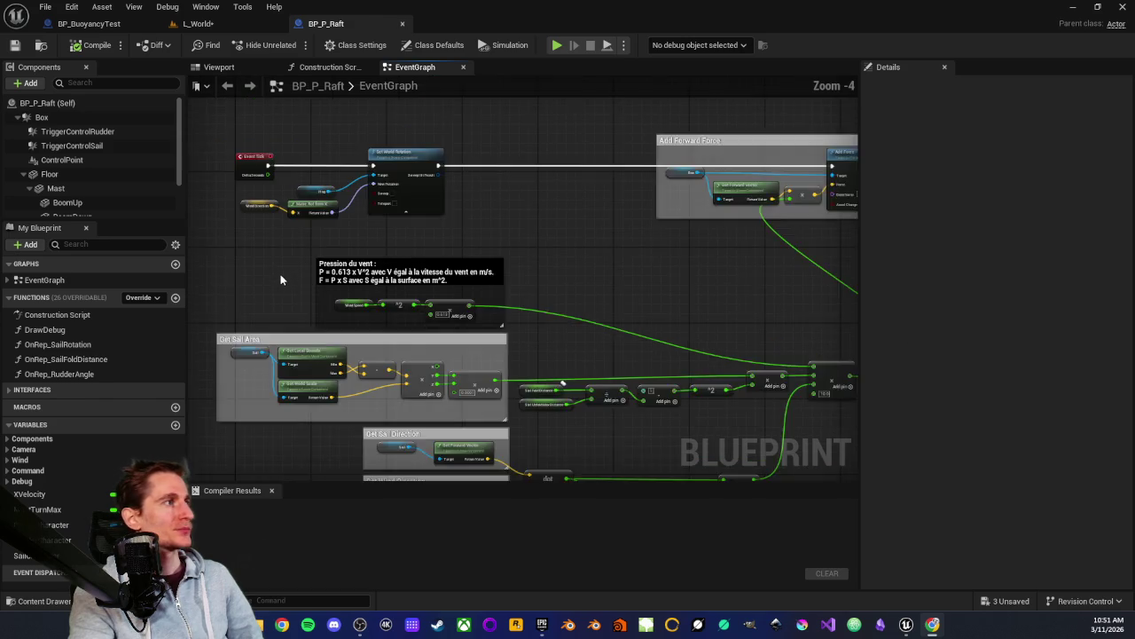
pyautogui.moveTo(619, 247); pyautogui.dragTo(564, 213)
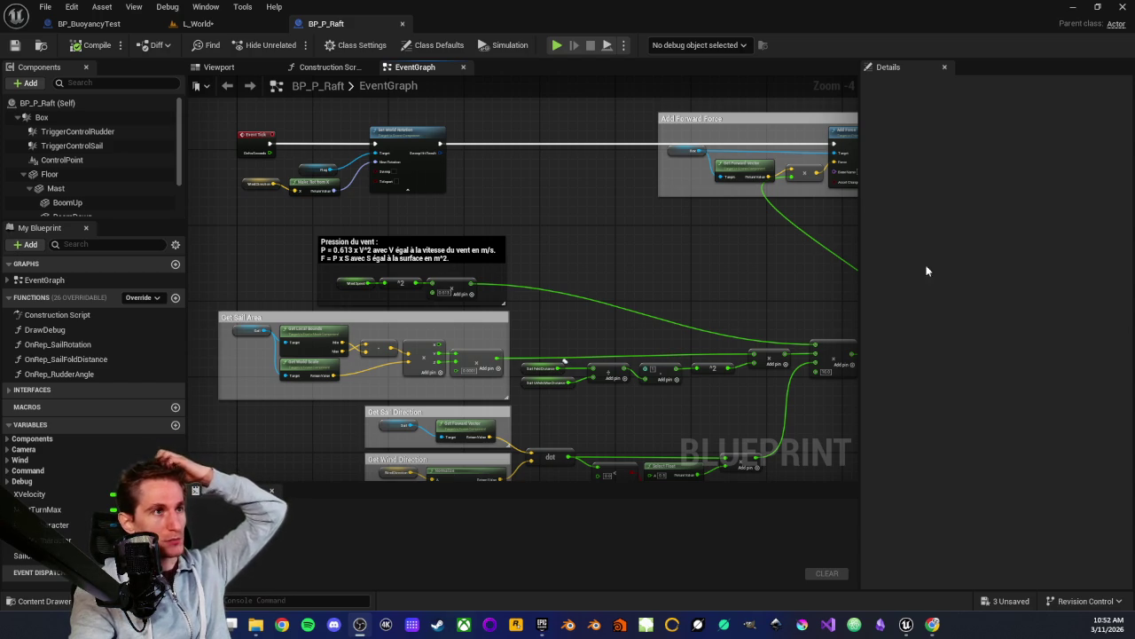
pyautogui.moveTo(664, 273)
pyautogui.mouseDown()
pyautogui.moveTo(659, 216)
pyautogui.moveTo(550, 221)
pyautogui.mouseUp()
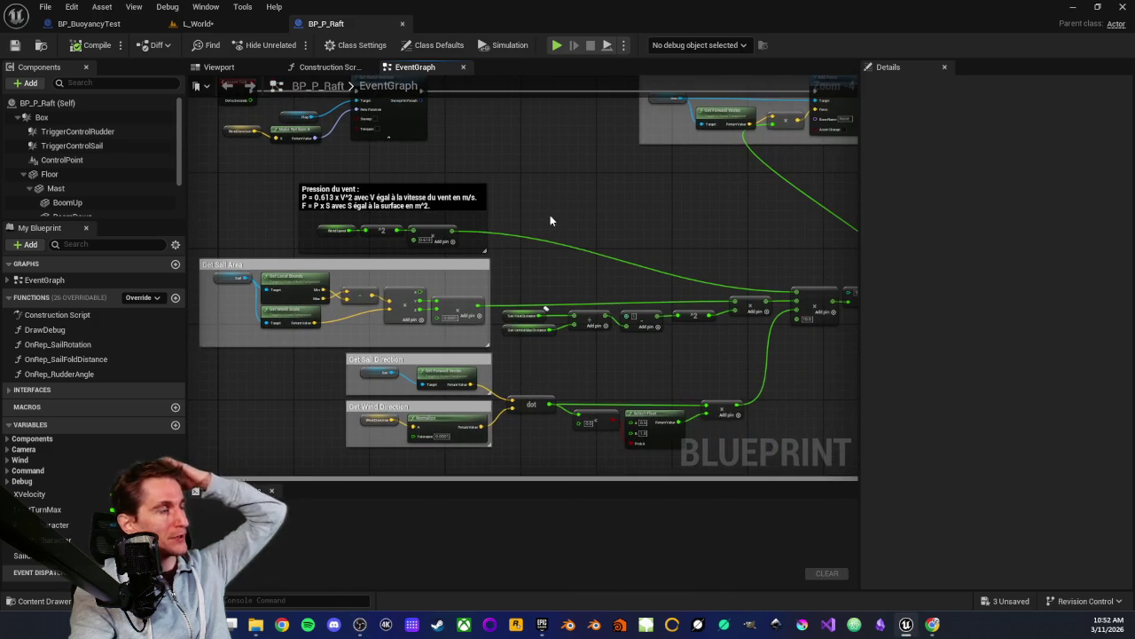
pyautogui.click(210, 27)
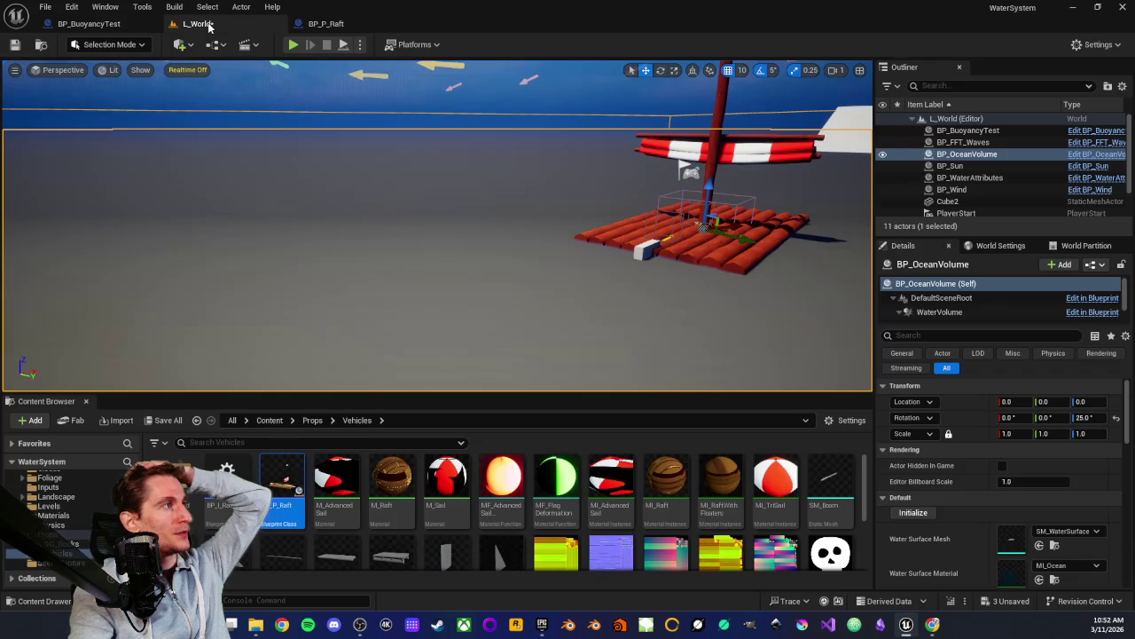
# In BP_BuoyancyTest, select the wind pressure math nodes and shift the group left
pyautogui.click(96, 26)
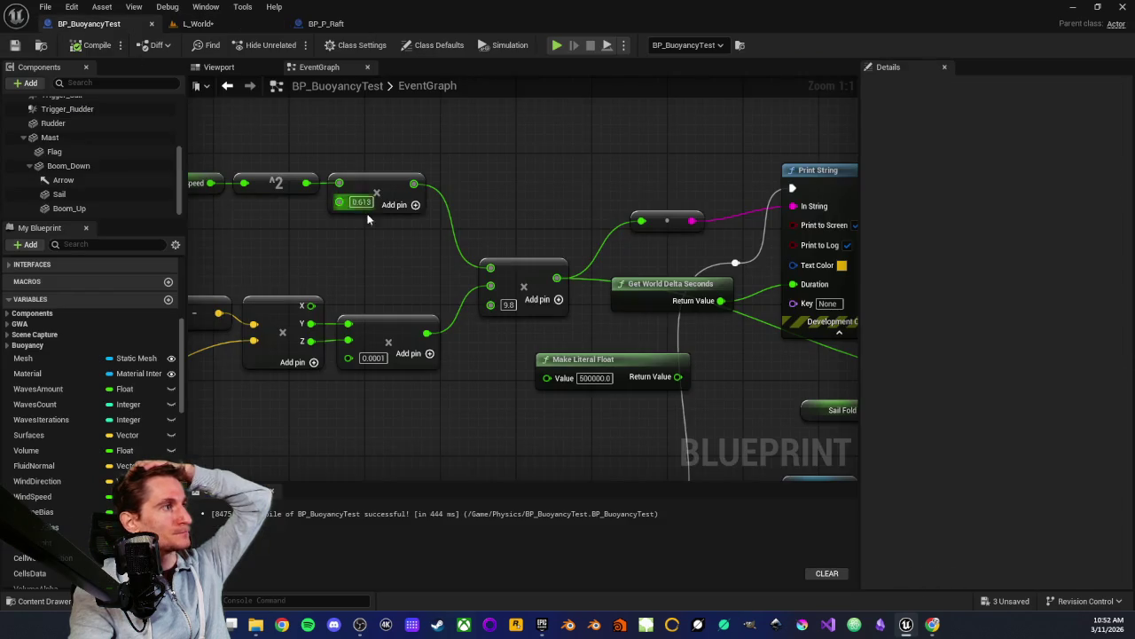
pyautogui.scroll(-2, 553, 273)
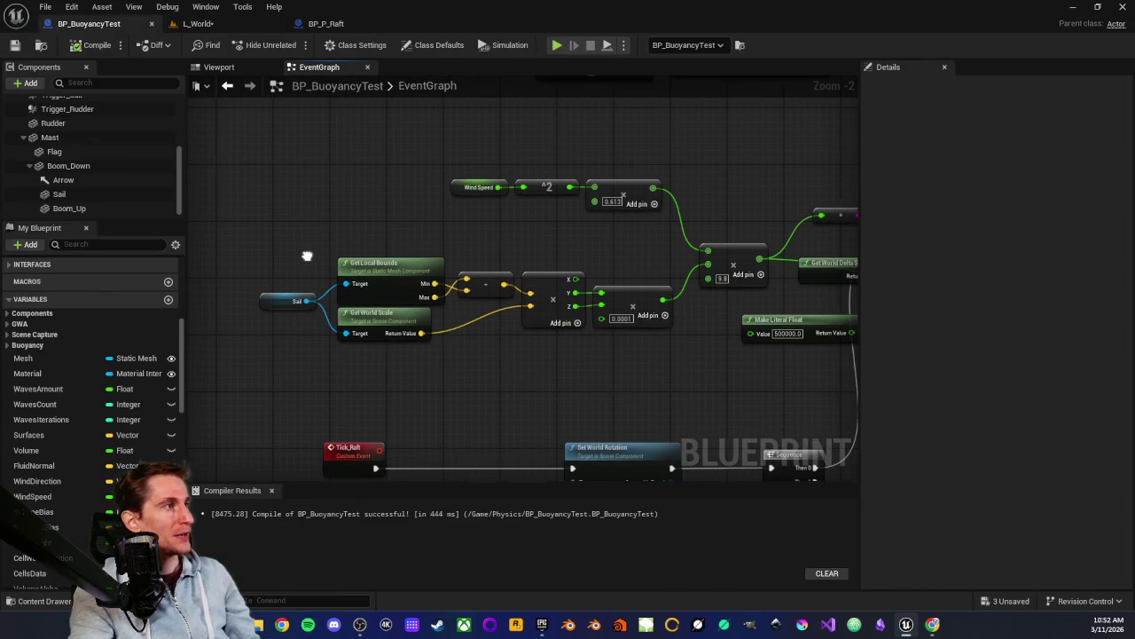
pyautogui.moveTo(282, 245)
pyautogui.mouseDown()
pyautogui.moveTo(618, 376)
pyautogui.moveTo(671, 368)
pyautogui.mouseUp()
pyautogui.click(670, 368)
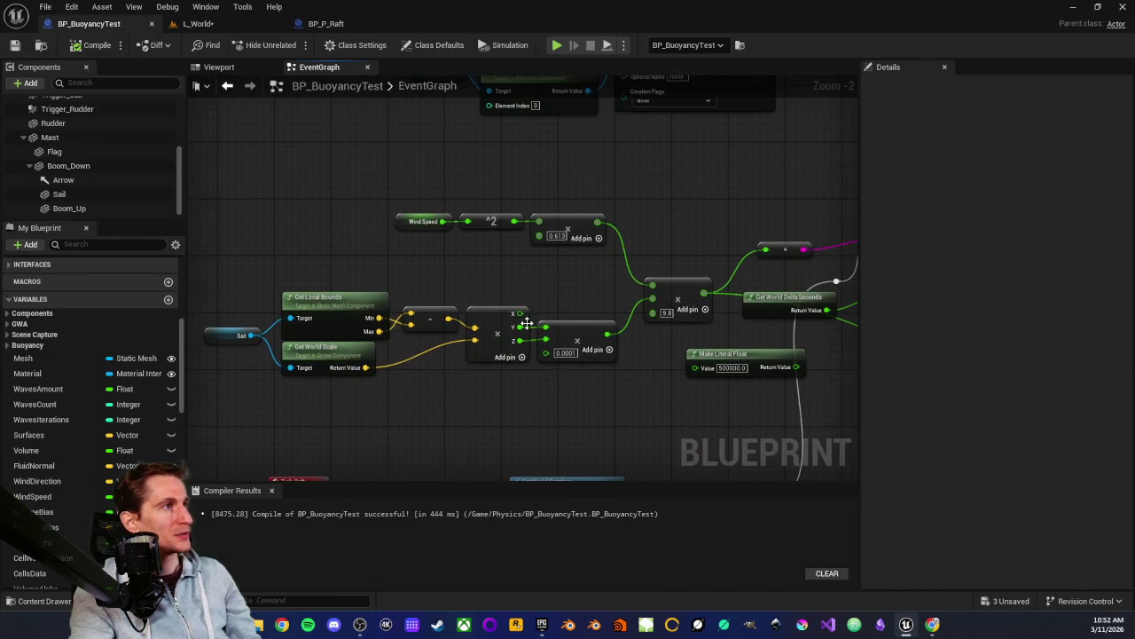
pyautogui.scroll(3, 413, 287)
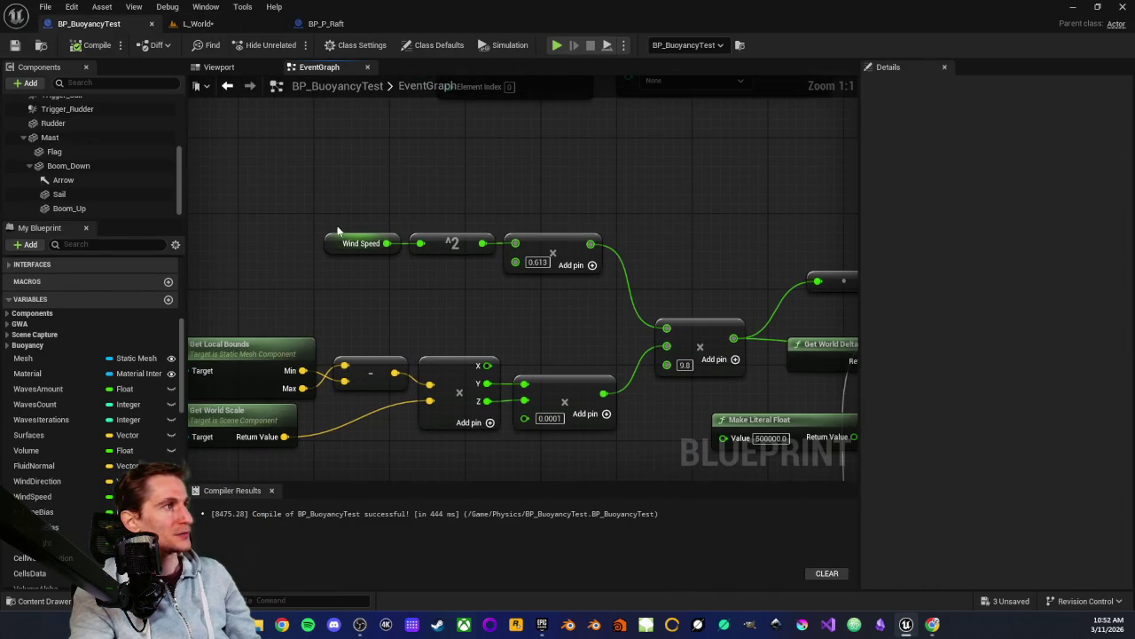
pyautogui.scroll(-2, 314, 236)
pyautogui.scroll(-1, 291, 221)
pyautogui.moveTo(230, 202)
pyautogui.mouseDown()
pyautogui.moveTo(585, 410)
pyautogui.moveTo(608, 410)
pyautogui.mouseUp()
pyautogui.moveTo(625, 298); pyautogui.dragTo(472, 296)
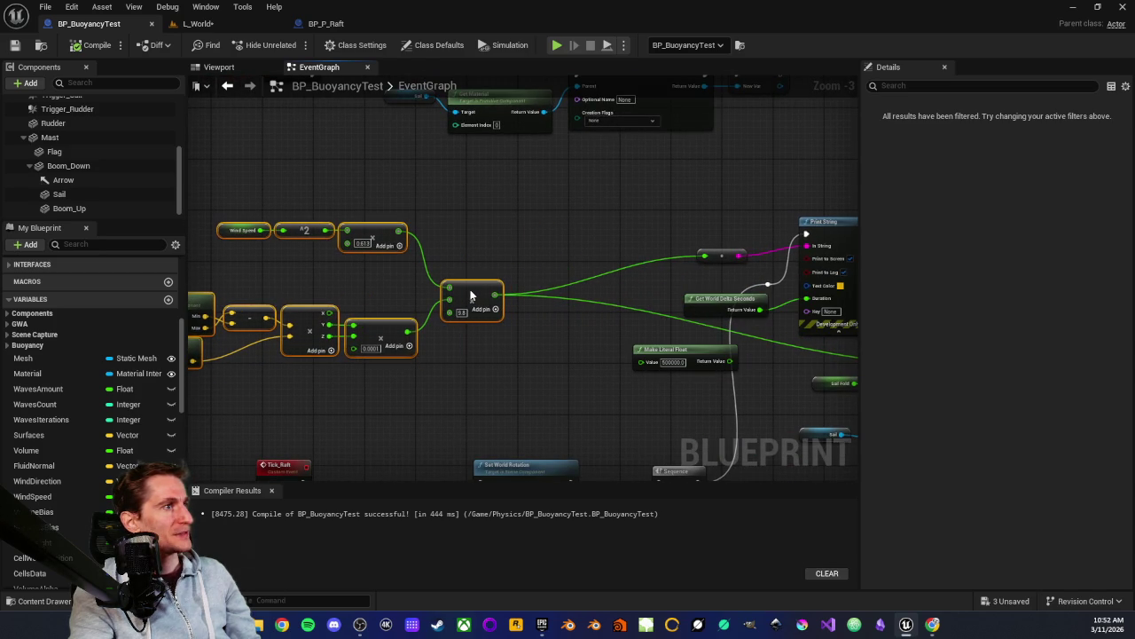
# Delete the Print String node with its input and the Get World Delta Seconds node
pyautogui.scroll(-2, 464, 351)
pyautogui.scroll(2, 496, 336)
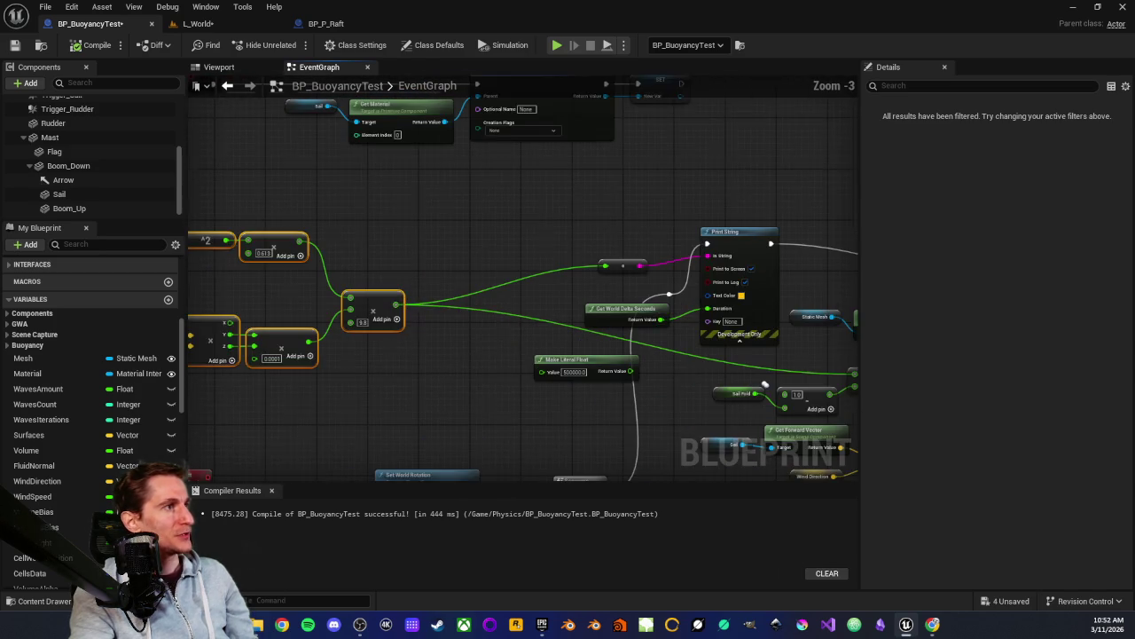
pyautogui.moveTo(497, 248); pyautogui.dragTo(665, 342)
pyautogui.press('Delete')
pyautogui.click(514, 322)
pyautogui.press('Delete')
# Duplicate the Wind Speed getter and place the copy near the Sail Fold nodes
pyautogui.moveTo(539, 304)
pyautogui.mouseDown()
pyautogui.moveTo(352, 279)
pyautogui.moveTo(421, 295)
pyautogui.moveTo(797, 281)
pyautogui.mouseUp()
pyautogui.moveTo(379, 222); pyautogui.dragTo(644, 196)
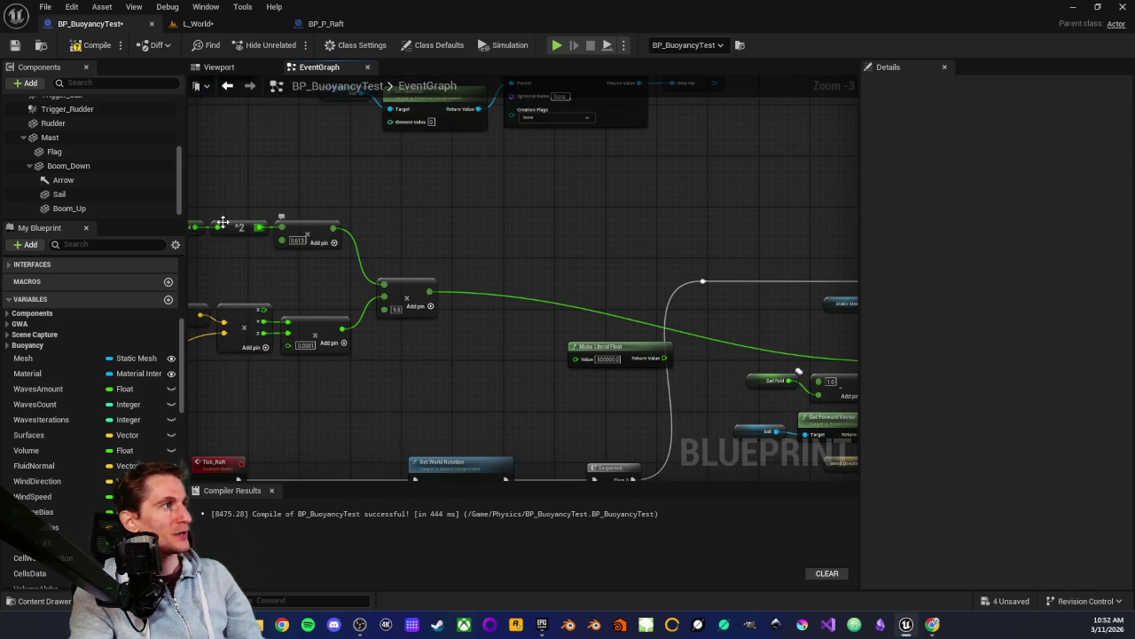
pyautogui.moveTo(322, 213); pyautogui.dragTo(460, 239)
pyautogui.click(283, 226)
pyautogui.moveTo(678, 257); pyautogui.dragTo(549, 295)
pyautogui.hotkey('ctrl', 'v')
pyautogui.scroll(3, 605, 276)
pyautogui.moveTo(605, 276); pyautogui.dragTo(479, 292)
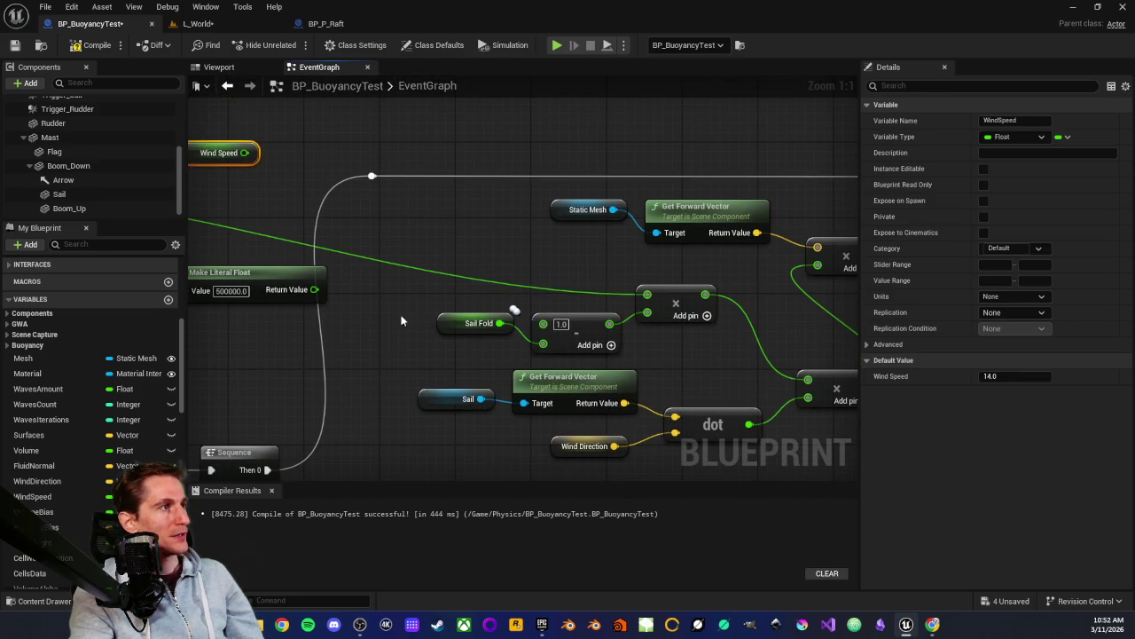
# Move the Wind Speed getter above the Make Literal Float node
pyautogui.click(497, 325)
pyautogui.scroll(-3, 523, 356)
pyautogui.moveTo(447, 370); pyautogui.dragTo(692, 426)
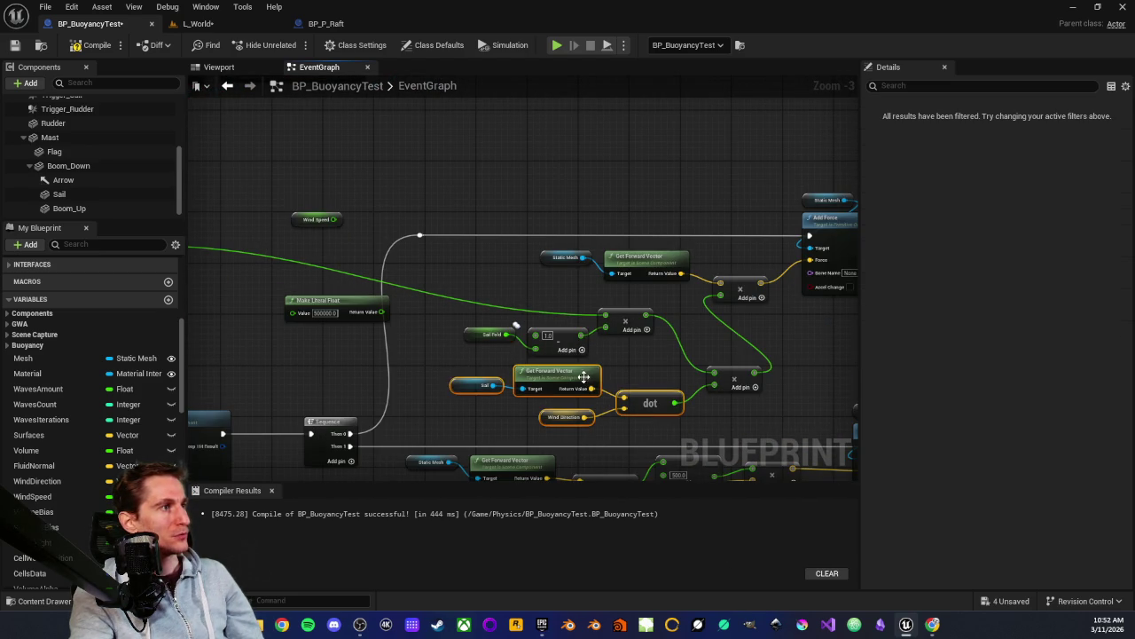
pyautogui.moveTo(451, 335); pyautogui.dragTo(585, 361)
pyautogui.click(426, 350)
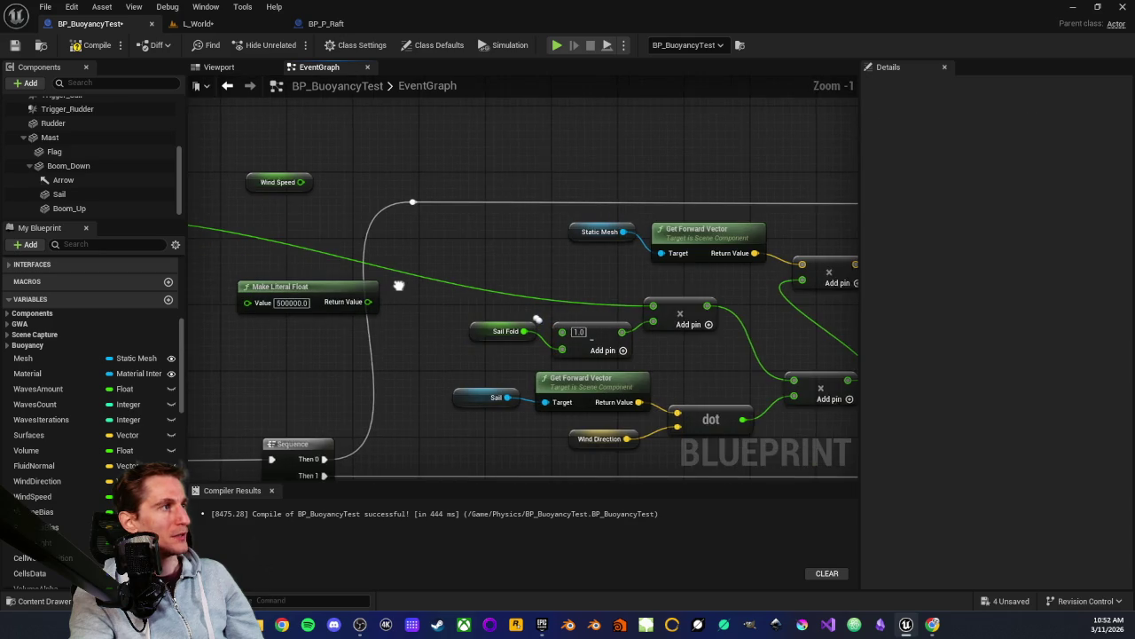
pyautogui.moveTo(361, 276); pyautogui.dragTo(426, 300)
pyautogui.moveTo(323, 209)
pyautogui.mouseDown()
pyautogui.moveTo(422, 291)
pyautogui.moveTo(404, 291)
pyautogui.moveTo(424, 292)
pyautogui.mouseUp()
pyautogui.moveTo(490, 320); pyautogui.dragTo(481, 322)
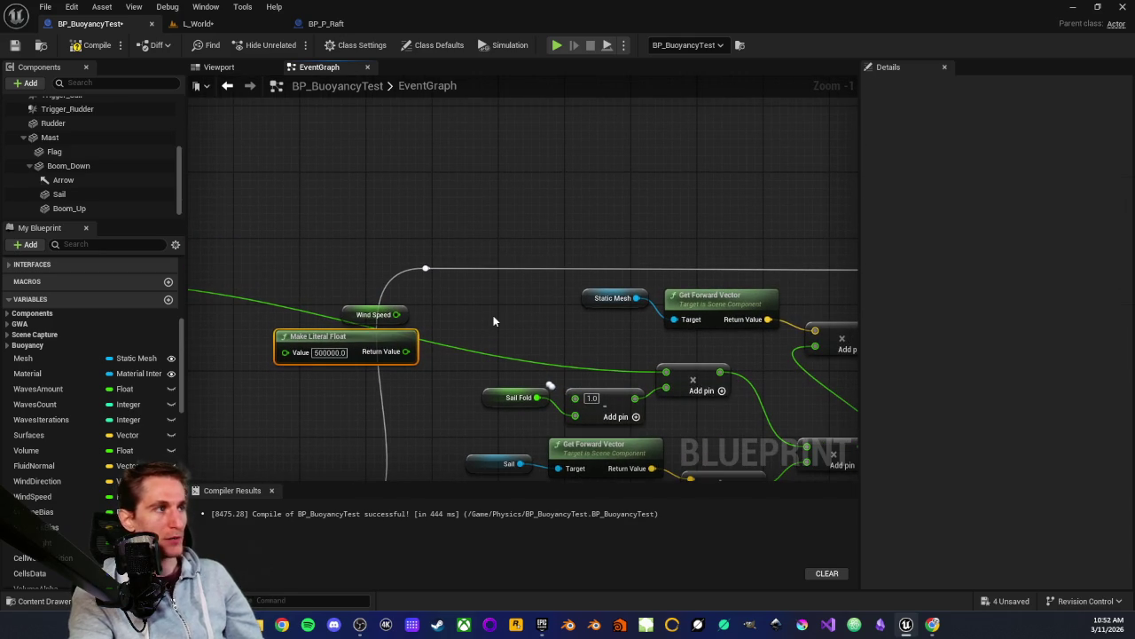
# Check Wind Speed's default value and the Make Literal Float, then go to BP_P_Raft
pyautogui.scroll(1, 482, 321)
pyautogui.click(381, 306)
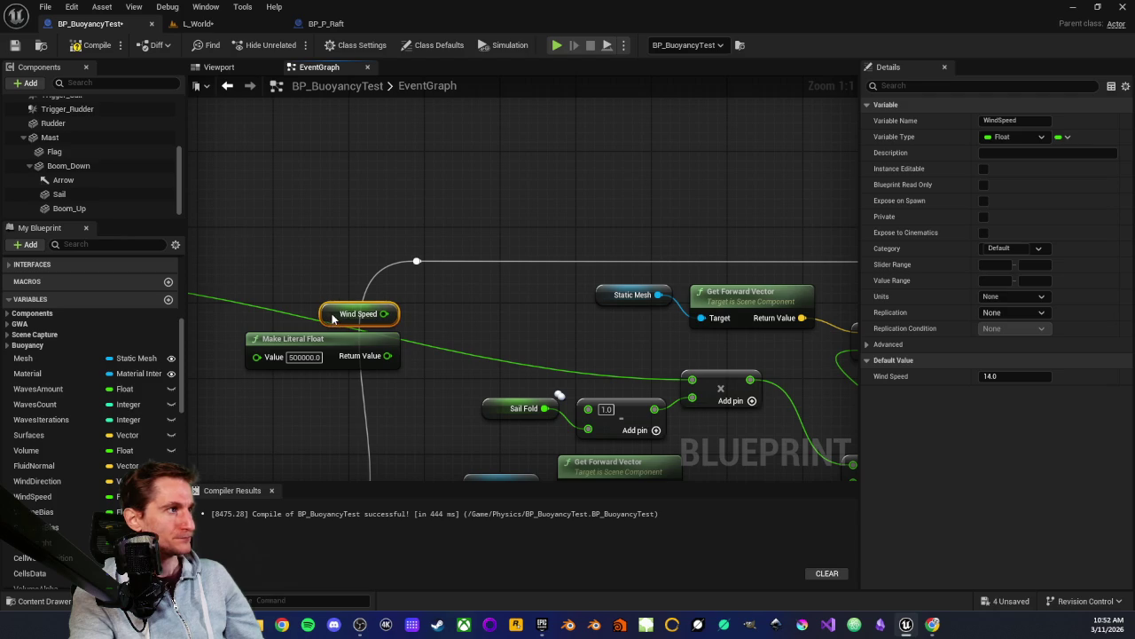
pyautogui.click(447, 313)
pyautogui.moveTo(448, 312)
pyautogui.mouseDown()
pyautogui.moveTo(471, 283)
pyautogui.moveTo(452, 284)
pyautogui.mouseUp()
pyautogui.click(346, 288)
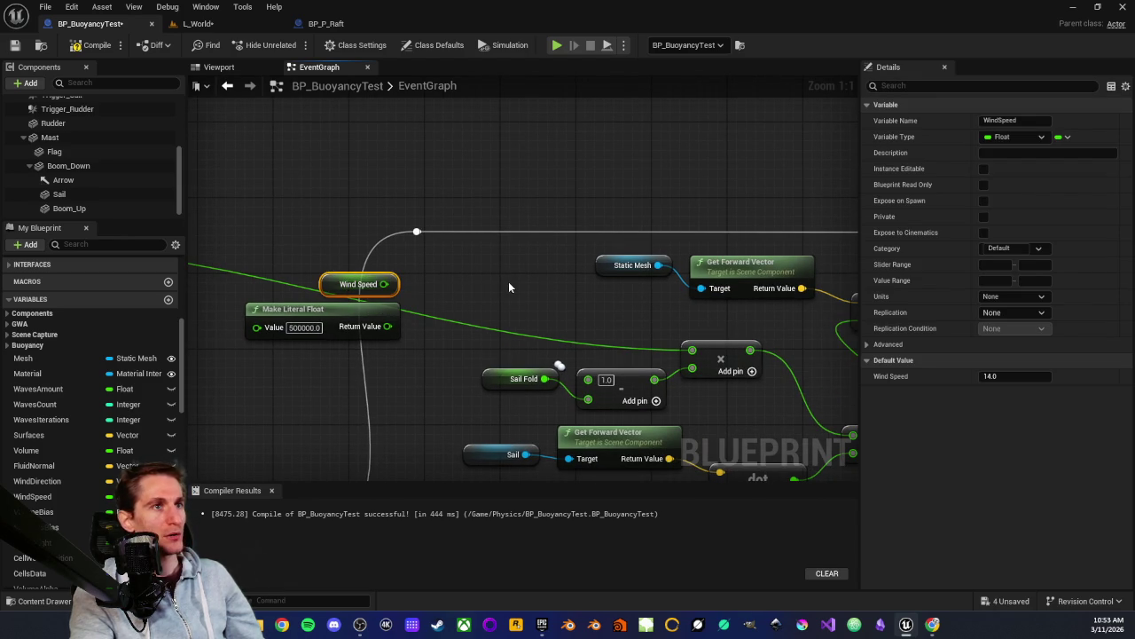
pyautogui.click(293, 328)
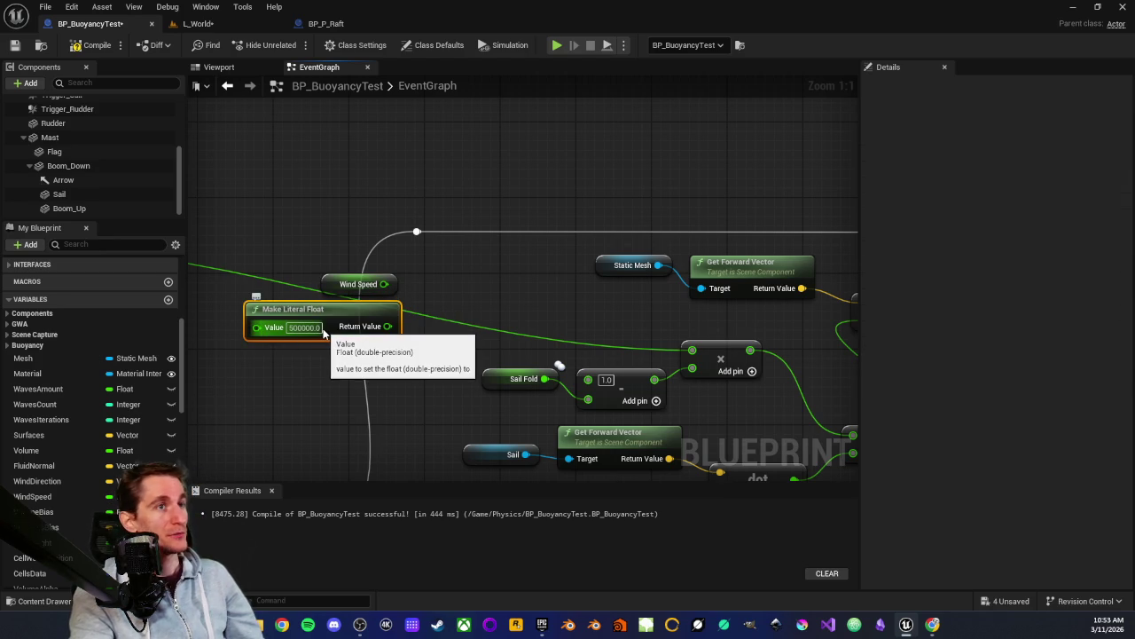
pyautogui.scroll(-2, 486, 321)
pyautogui.scroll(2, 293, 263)
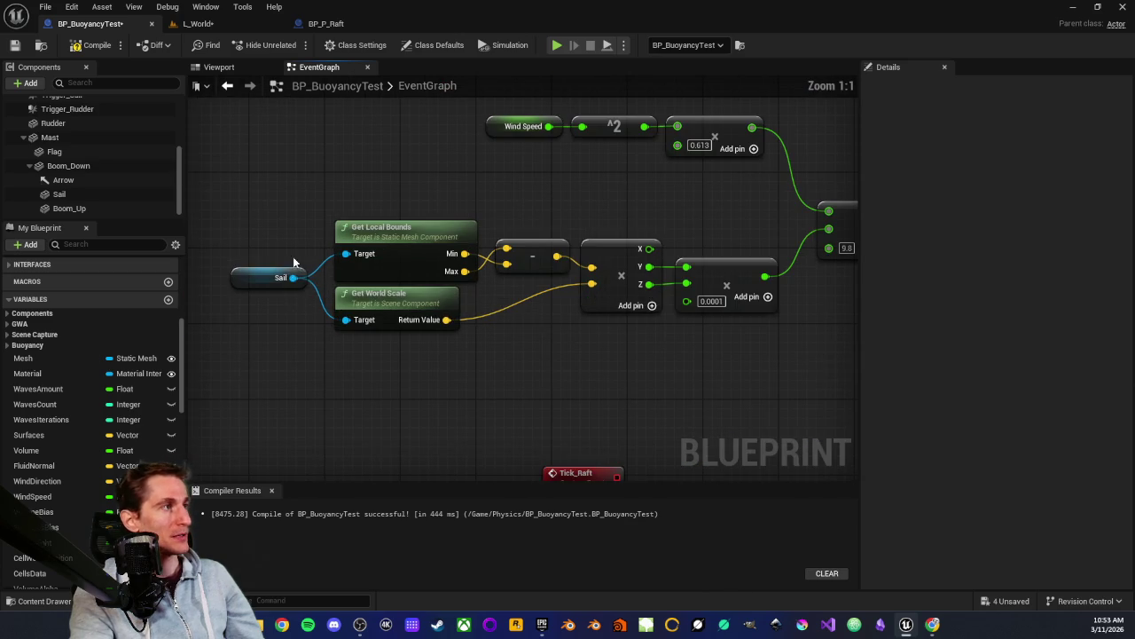
pyautogui.moveTo(424, 191); pyautogui.dragTo(372, 236)
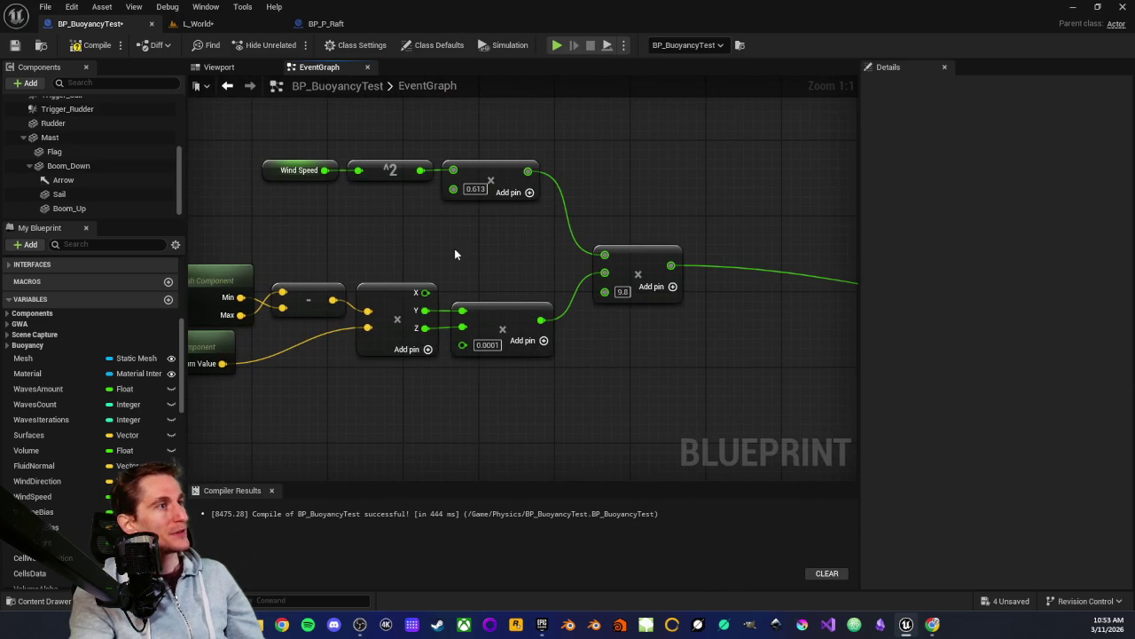
pyautogui.moveTo(456, 251); pyautogui.dragTo(651, 370)
pyautogui.click(321, 23)
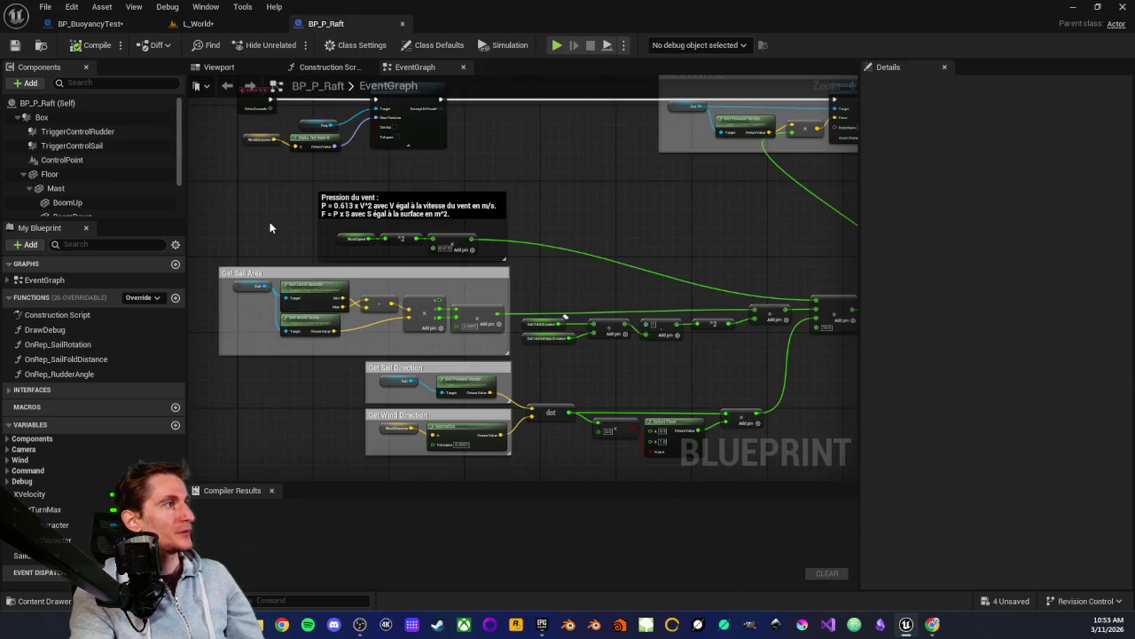
# Check BP_P_Raft's WindSpeed default of 6.0 in Details, then return to BP_BuoyancyTest
pyautogui.scroll(3, 431, 266)
pyautogui.click(391, 250)
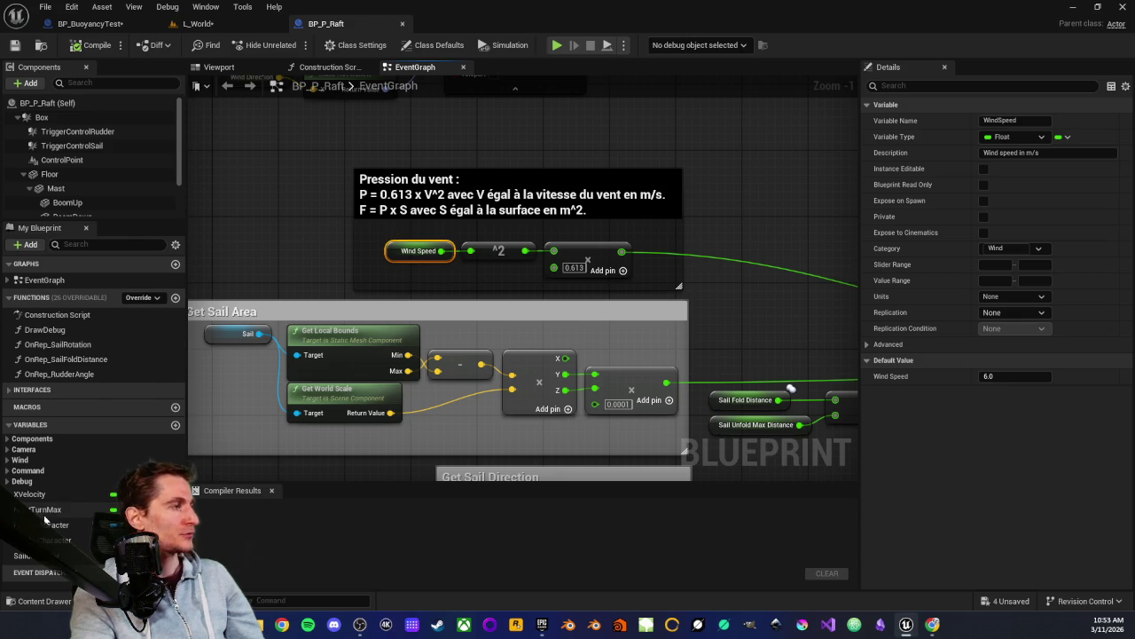
pyautogui.scroll(-5, 373, 266)
pyautogui.scroll(3, 404, 312)
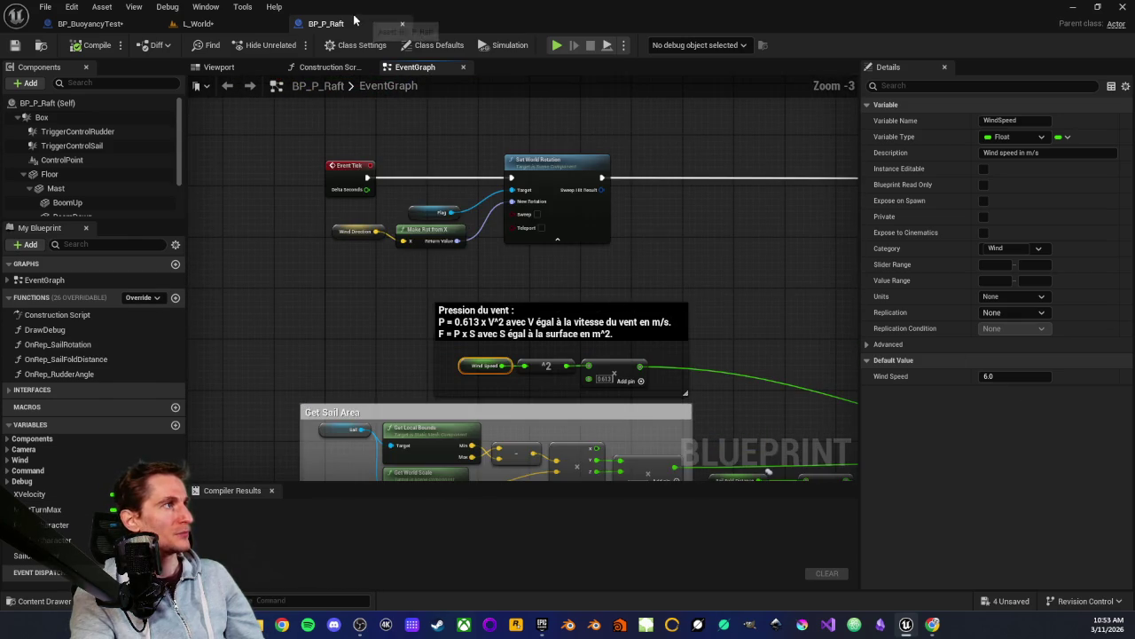
pyautogui.click(110, 27)
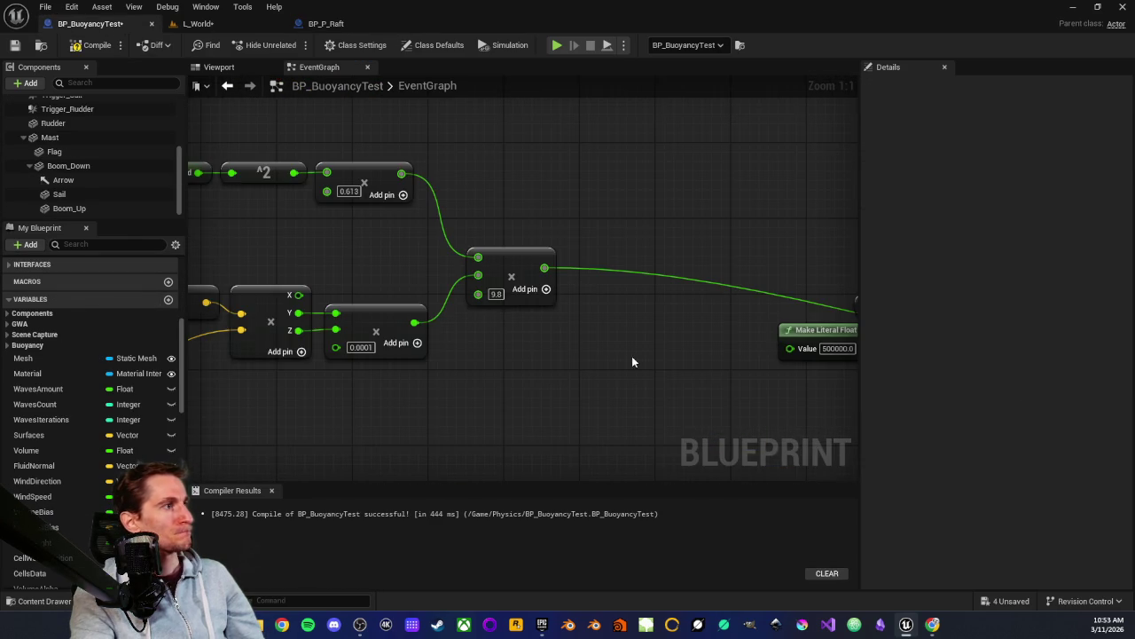
# Bring Wind Speed and Make Literal Float into view and confirm the 500000.0 literal
pyautogui.moveTo(632, 357); pyautogui.dragTo(401, 334)
pyautogui.moveTo(502, 222); pyautogui.dragTo(394, 223)
pyautogui.click(482, 279)
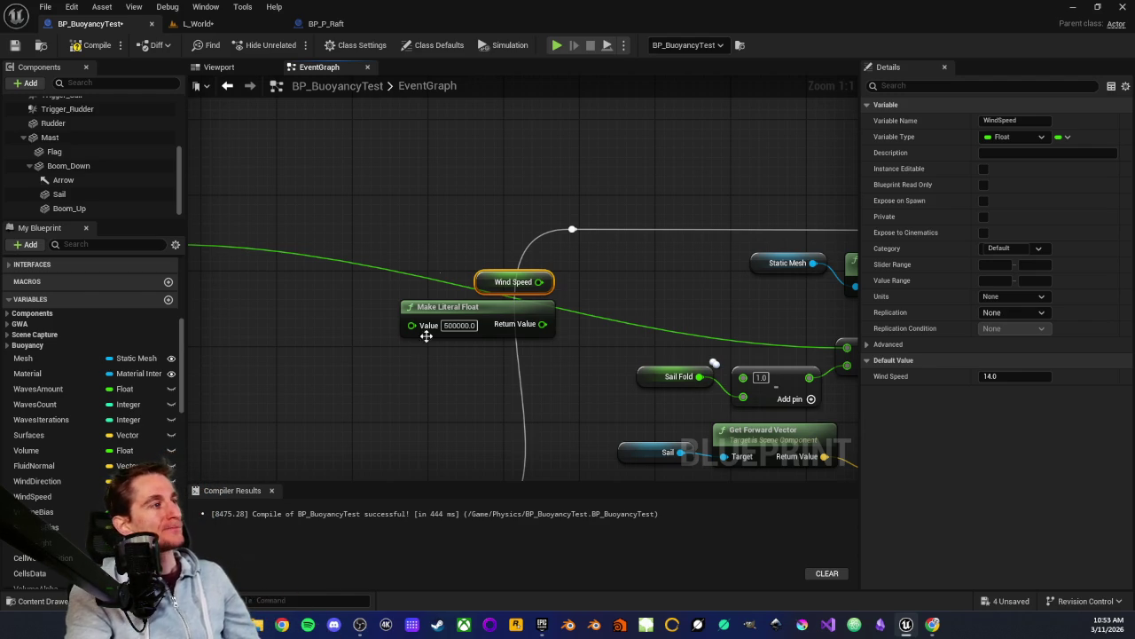
pyautogui.moveTo(440, 355); pyautogui.dragTo(370, 378)
pyautogui.press('Return')
# Add a + node fed by Wind Speed and the Make Literal Float output
pyautogui.moveTo(488, 292); pyautogui.dragTo(537, 305)
pyautogui.write('+')
pyautogui.press('Return')
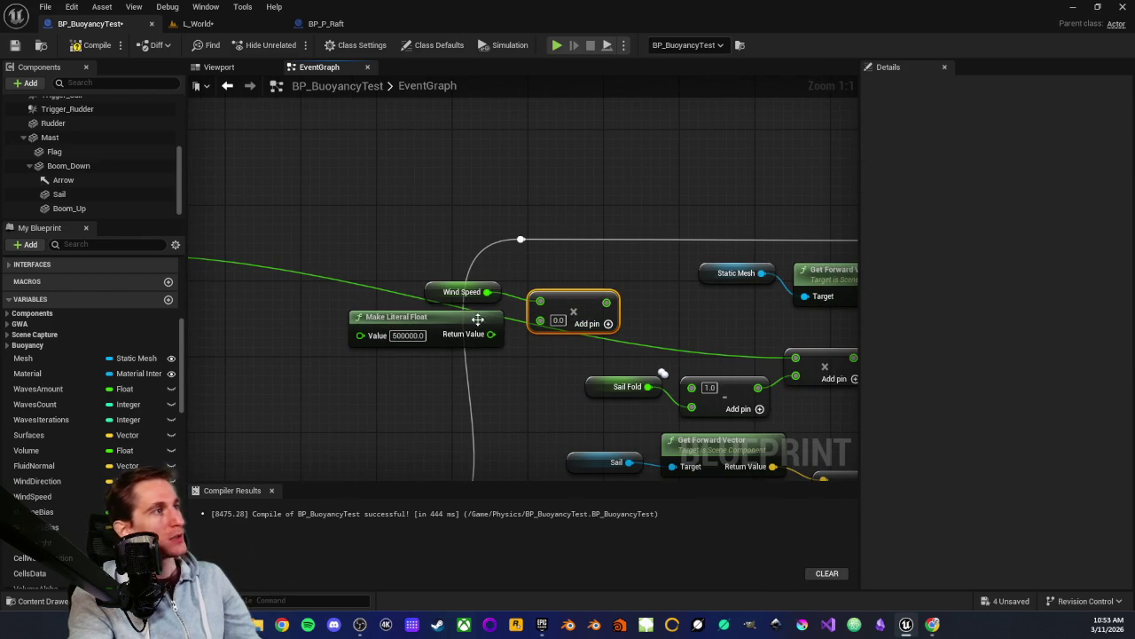
pyautogui.moveTo(490, 333); pyautogui.dragTo(550, 325)
# Set WindSpeed's default to 10.0, the literal to 50000.0, and wire the sum into the multiply
pyautogui.click(453, 291)
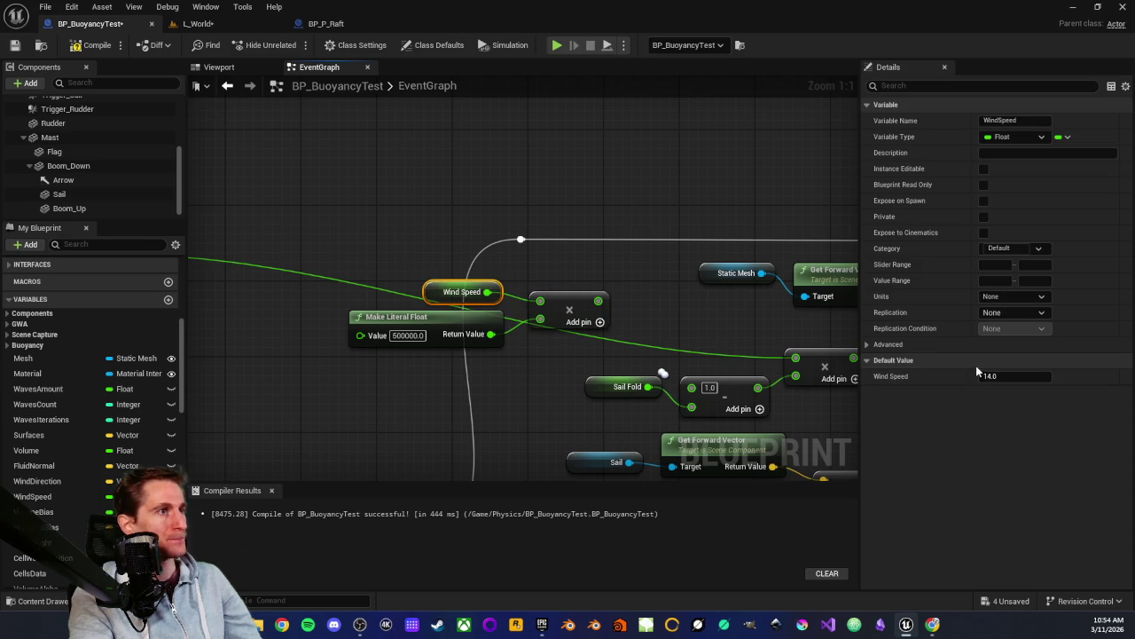
pyautogui.click(1010, 377)
pyautogui.write('1')
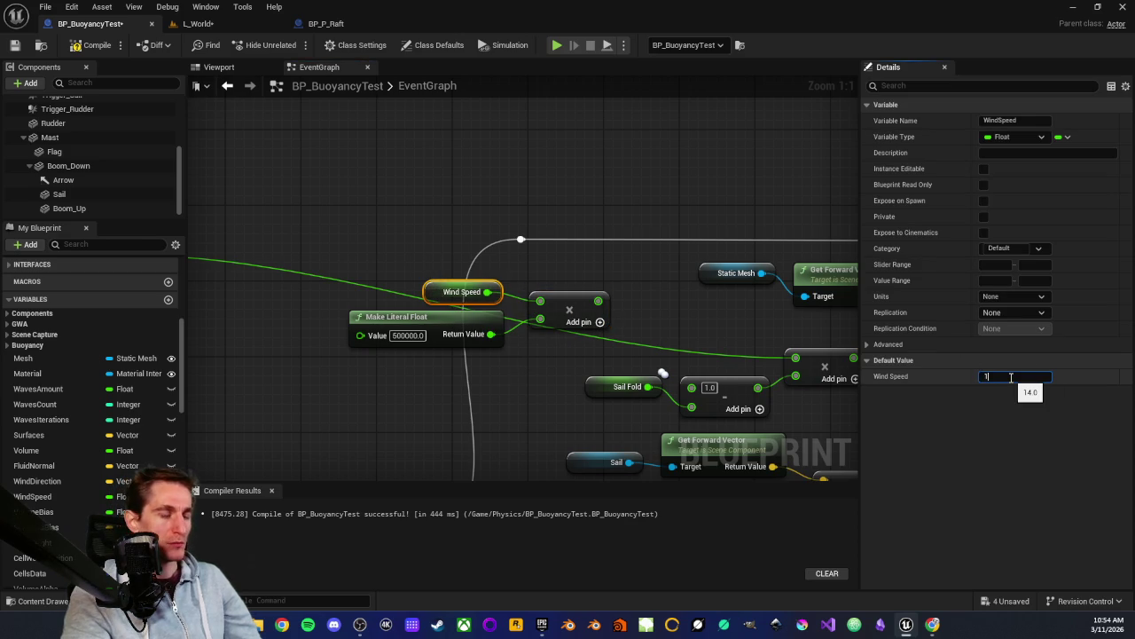
pyautogui.press('Return')
pyautogui.click(402, 336)
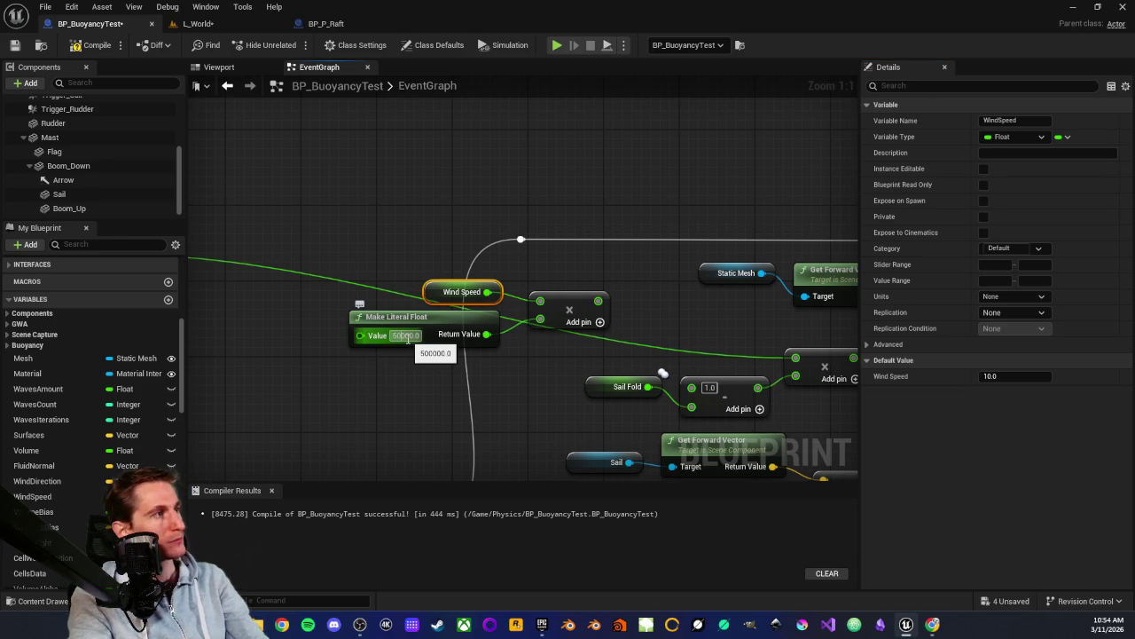
pyautogui.click(390, 391)
pyautogui.moveTo(615, 278)
pyautogui.mouseDown()
pyautogui.moveTo(500, 294)
pyautogui.moveTo(680, 373)
pyautogui.mouseUp()
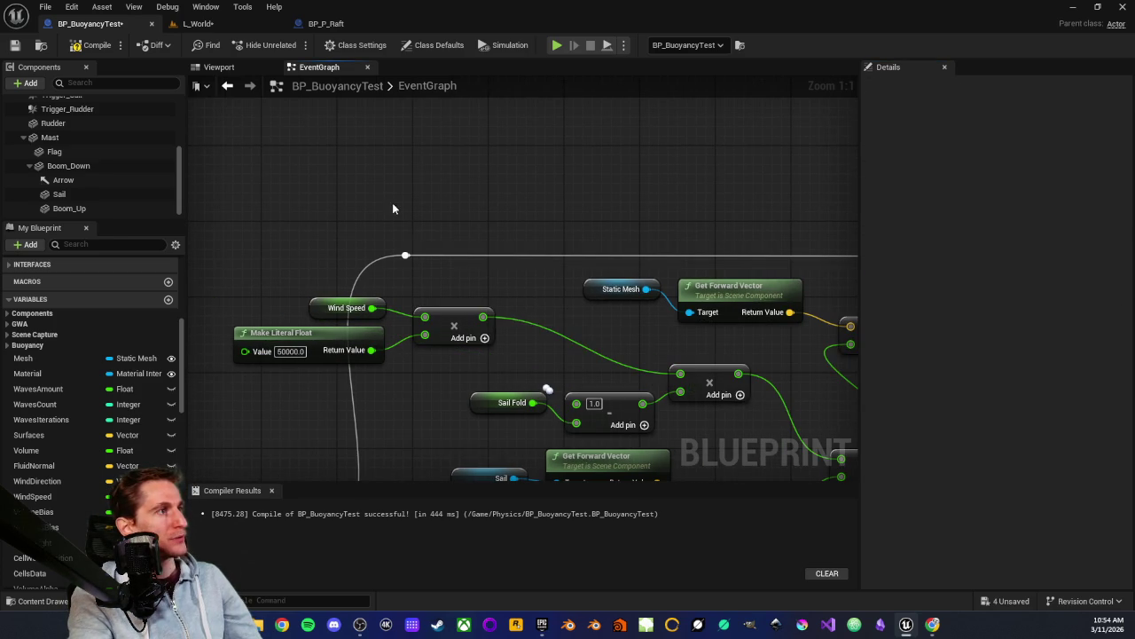
# Inspect the multiply node's 500.0 input beside Add Force at Location, leaving it unchanged
pyautogui.moveTo(393, 211); pyautogui.dragTo(520, 226)
pyautogui.scroll(-4, 520, 226)
pyautogui.scroll(2, 521, 397)
pyautogui.moveTo(521, 397); pyautogui.dragTo(470, 255)
pyautogui.scroll(1, 448, 341)
pyautogui.moveTo(448, 341); pyautogui.dragTo(344, 319)
pyautogui.scroll(-1, 492, 337)
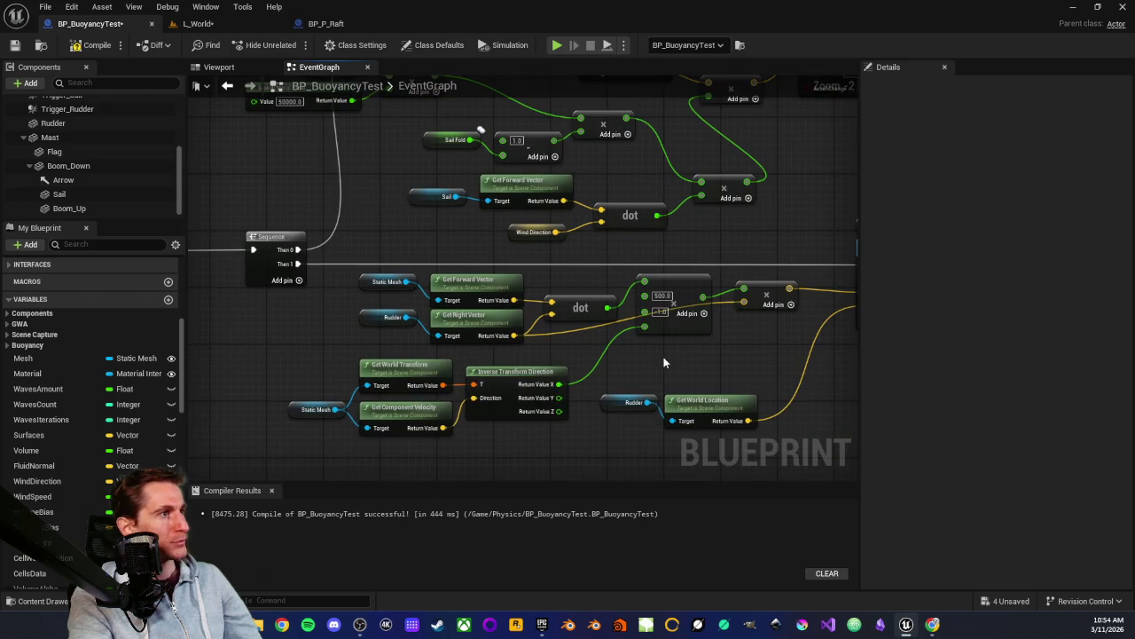
pyautogui.moveTo(662, 362); pyautogui.dragTo(436, 332)
pyautogui.scroll(1, 436, 332)
pyautogui.scroll(1, 476, 332)
pyautogui.scroll(-2, 476, 331)
pyautogui.scroll(3, 586, 337)
pyautogui.moveTo(587, 337)
pyautogui.mouseDown()
pyautogui.moveTo(562, 358)
pyautogui.moveTo(555, 348)
pyautogui.mouseUp()
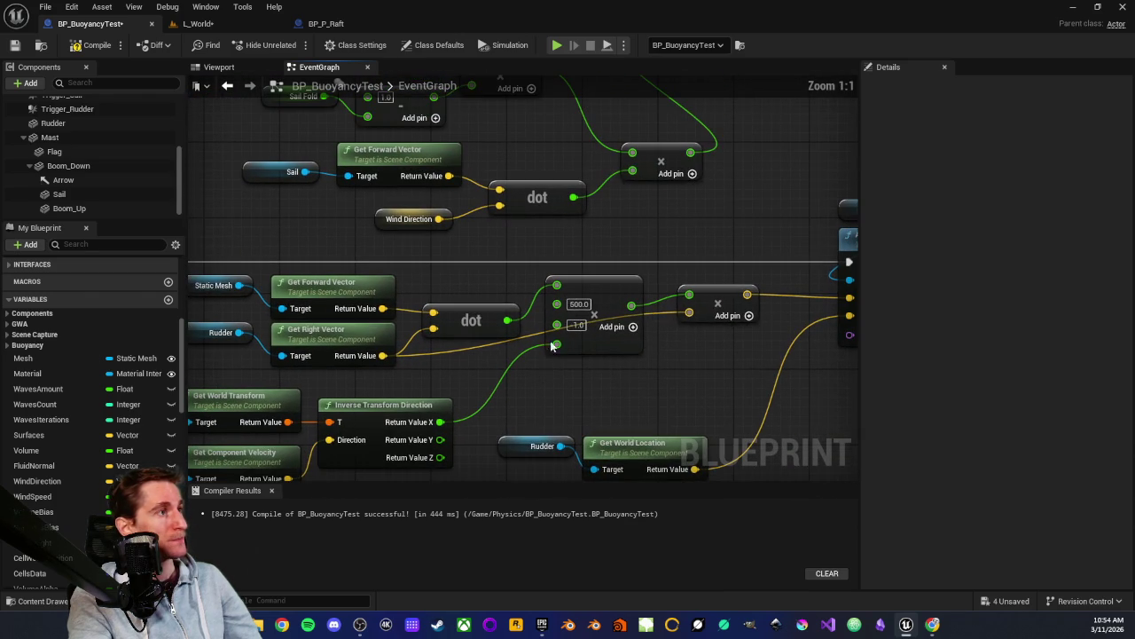
pyautogui.click(581, 304)
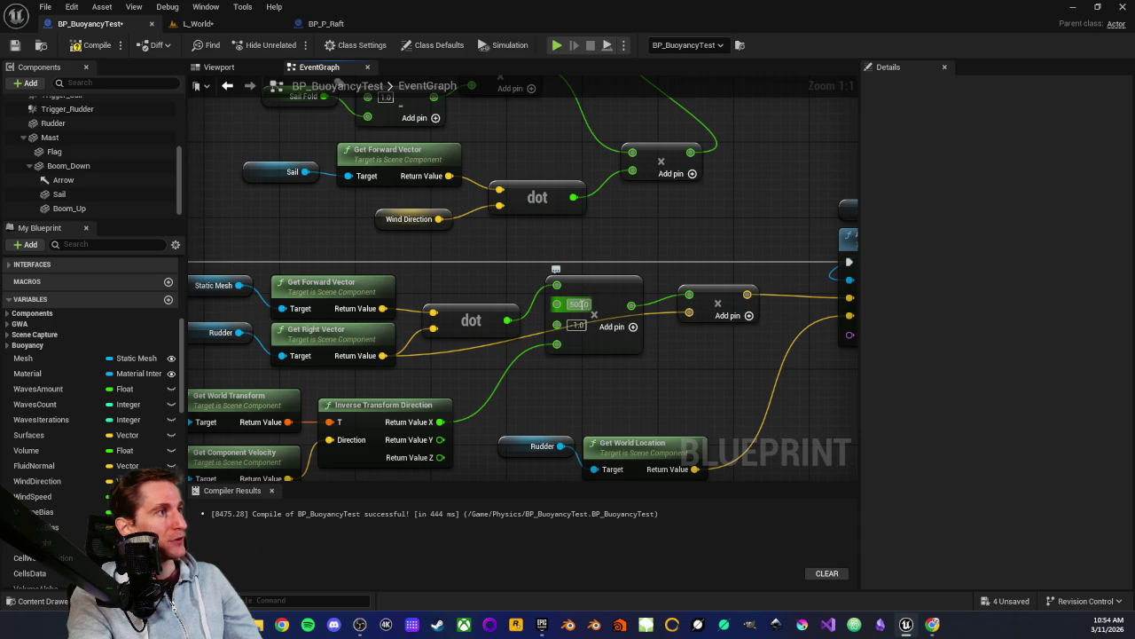
pyautogui.press('Return')
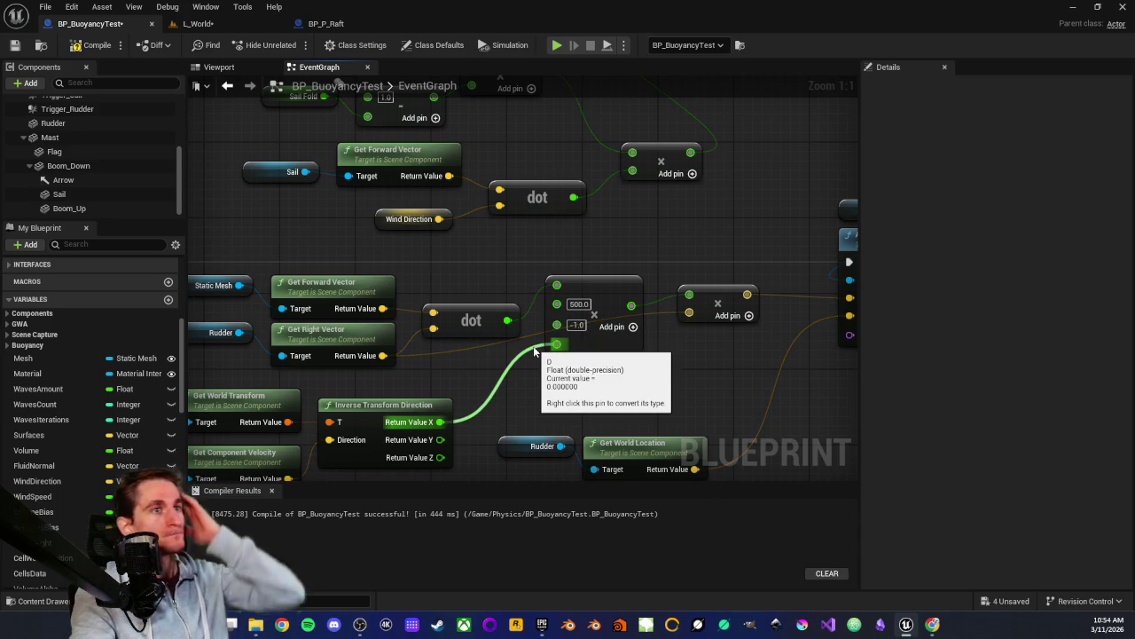
# Box-select the Static Mesh velocity nodes, then the Rudder and Get World Location nodes
pyautogui.moveTo(271, 407)
pyautogui.mouseDown()
pyautogui.moveTo(337, 352)
pyautogui.moveTo(400, 347)
pyautogui.mouseUp()
pyautogui.moveTo(228, 346); pyautogui.dragTo(543, 424)
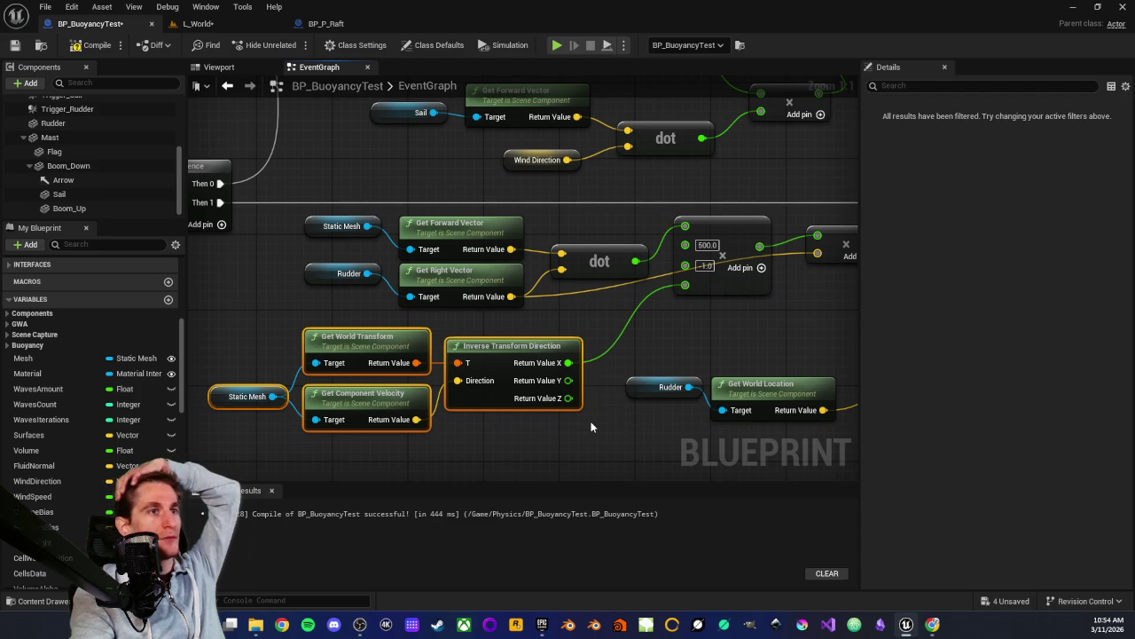
pyautogui.click(470, 434)
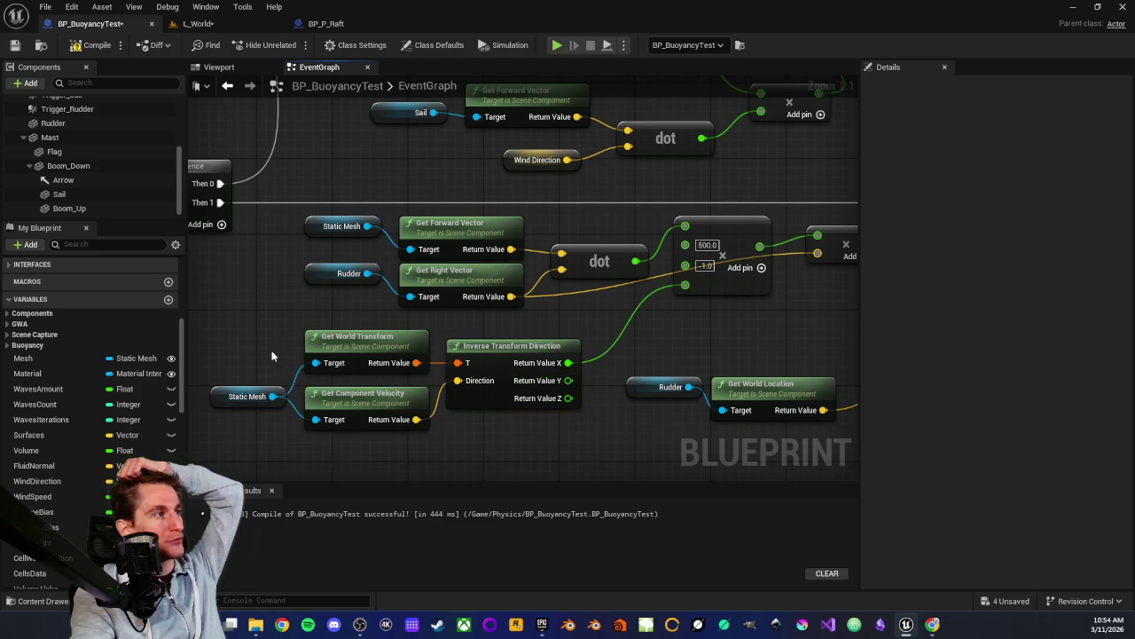
pyautogui.moveTo(241, 350)
pyautogui.mouseDown()
pyautogui.moveTo(507, 407)
pyautogui.moveTo(515, 419)
pyautogui.mouseUp()
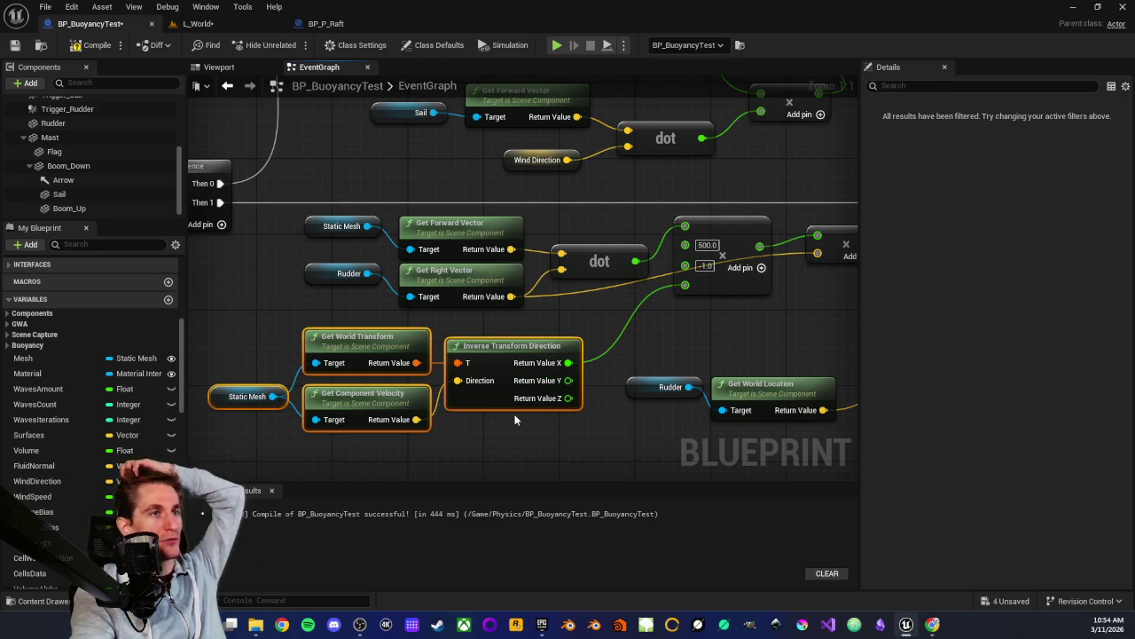
pyautogui.click(514, 420)
pyautogui.moveTo(582, 363)
pyautogui.mouseDown()
pyautogui.moveTo(685, 413)
pyautogui.moveTo(669, 348)
pyautogui.moveTo(554, 397)
pyautogui.mouseUp()
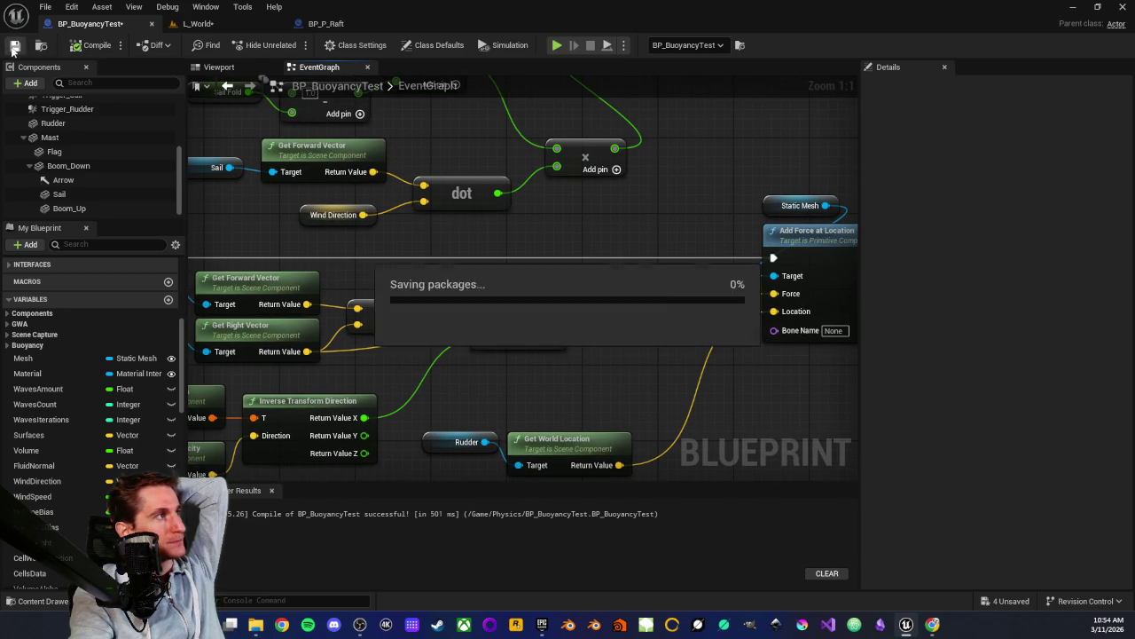
pyautogui.scroll(-6, 422, 259)
pyautogui.scroll(2, 552, 285)
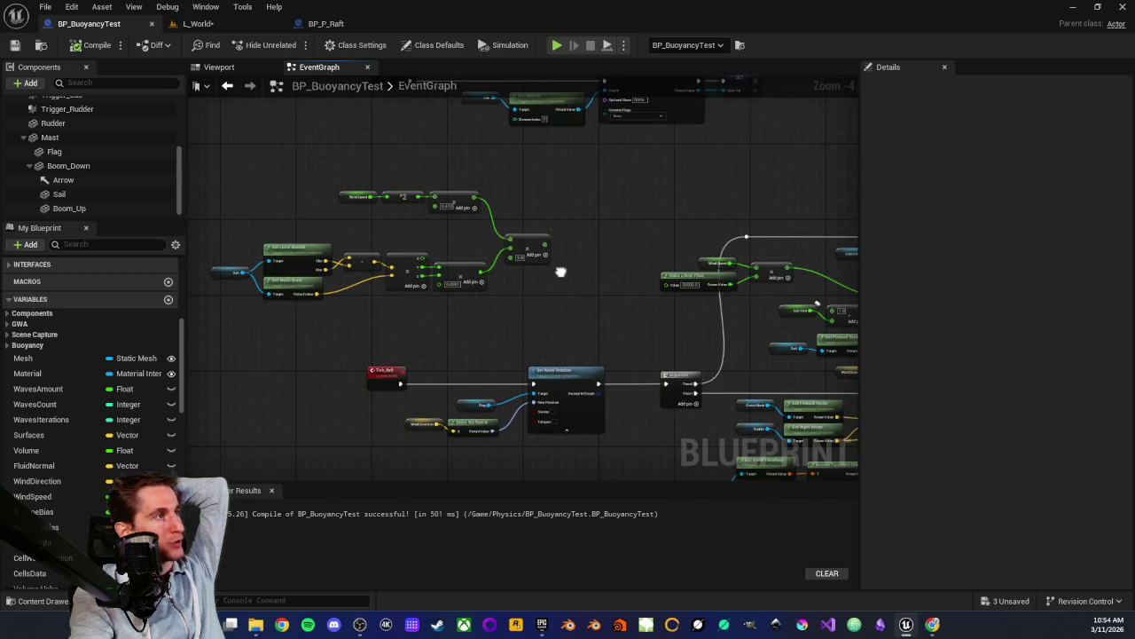
# Move the three top nodes of the graph slightly lower
pyautogui.moveTo(317, 192)
pyautogui.mouseDown()
pyautogui.moveTo(454, 213)
pyautogui.moveTo(470, 226)
pyautogui.mouseUp()
pyautogui.click(380, 193)
pyautogui.moveTo(380, 193); pyautogui.dragTo(394, 306)
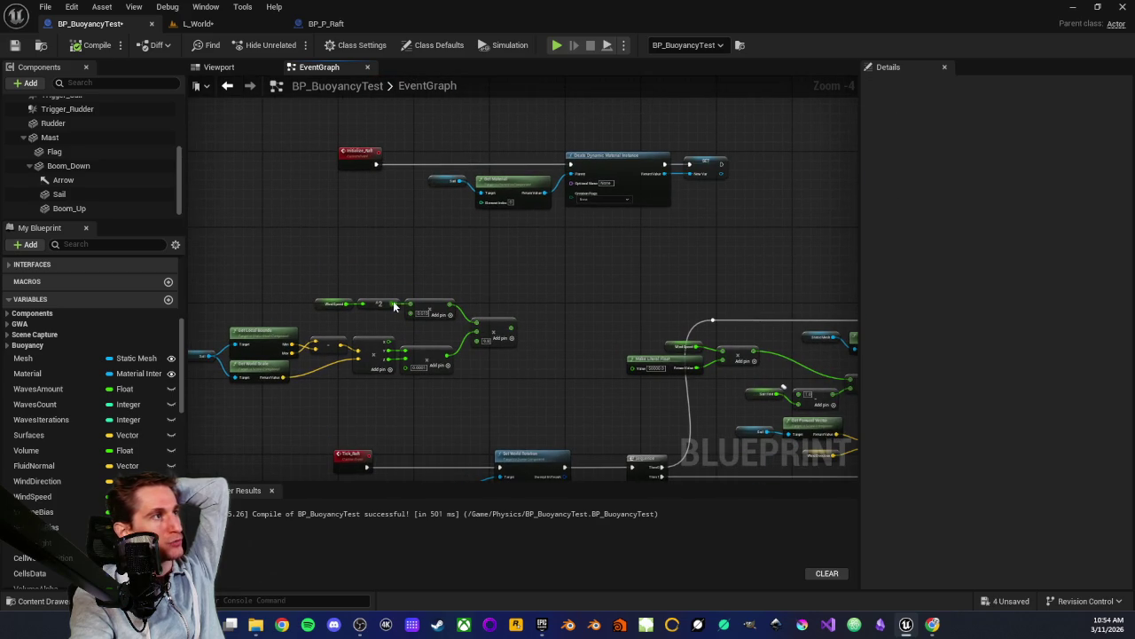
pyautogui.moveTo(502, 270); pyautogui.dragTo(509, 302)
pyautogui.scroll(3, 479, 399)
pyautogui.scroll(1, 467, 353)
pyautogui.scroll(-2, 467, 353)
pyautogui.moveTo(467, 353)
pyautogui.mouseDown()
pyautogui.moveTo(470, 372)
pyautogui.moveTo(492, 384)
pyautogui.mouseUp()
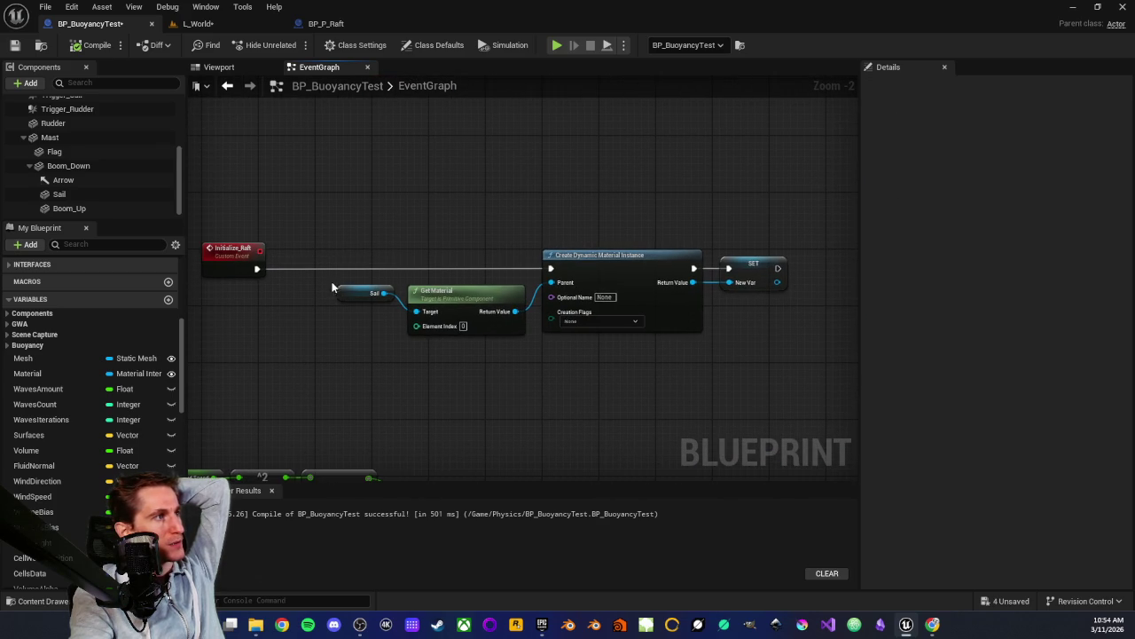
pyautogui.moveTo(356, 236); pyautogui.dragTo(742, 333)
pyautogui.scroll(-3, 568, 391)
pyautogui.moveTo(318, 327); pyautogui.dragTo(278, 175)
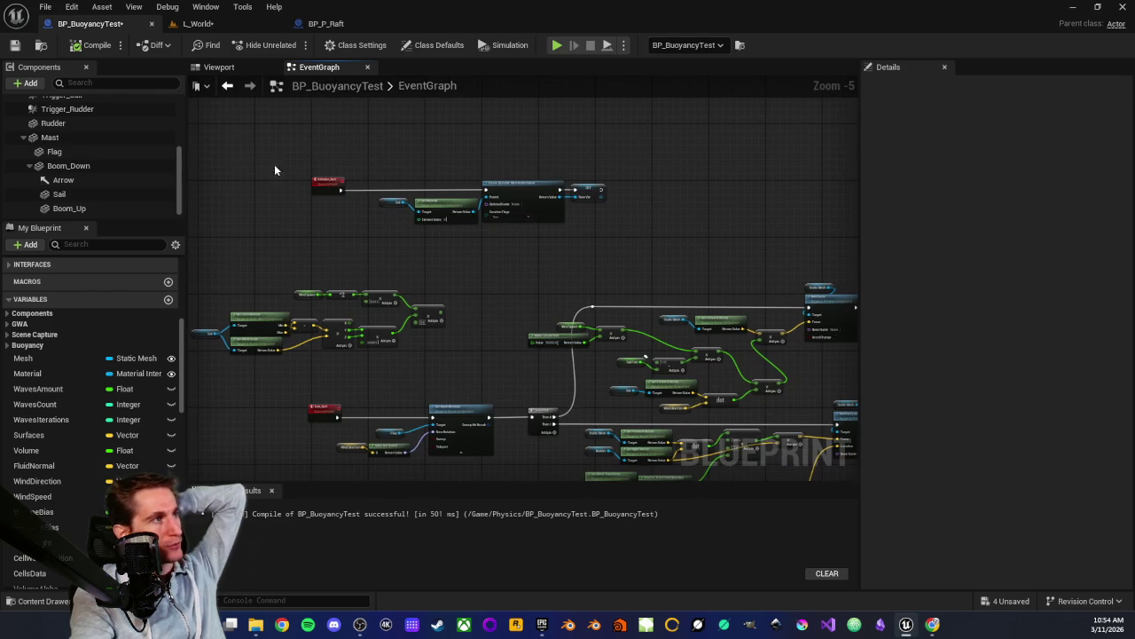
pyautogui.moveTo(506, 285)
pyautogui.mouseDown()
pyautogui.moveTo(526, 248)
pyautogui.moveTo(440, 370)
pyautogui.moveTo(456, 304)
pyautogui.mouseUp()
pyautogui.scroll(2, 525, 250)
pyautogui.scroll(-3, 563, 325)
pyautogui.moveTo(563, 325); pyautogui.dragTo(438, 218)
pyautogui.scroll(1, 438, 218)
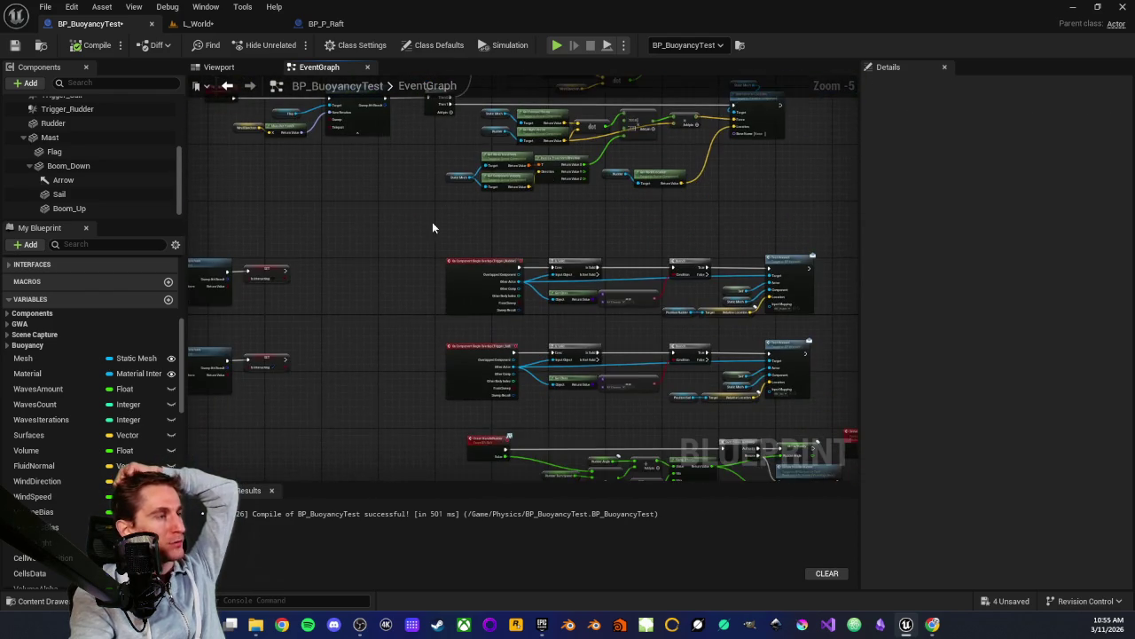
pyautogui.scroll(1, 391, 267)
pyautogui.moveTo(392, 267); pyautogui.dragTo(542, 193)
pyautogui.scroll(-3, 538, 240)
pyautogui.scroll(1, 436, 226)
pyautogui.scroll(1, 408, 239)
pyautogui.scroll(2, 395, 282)
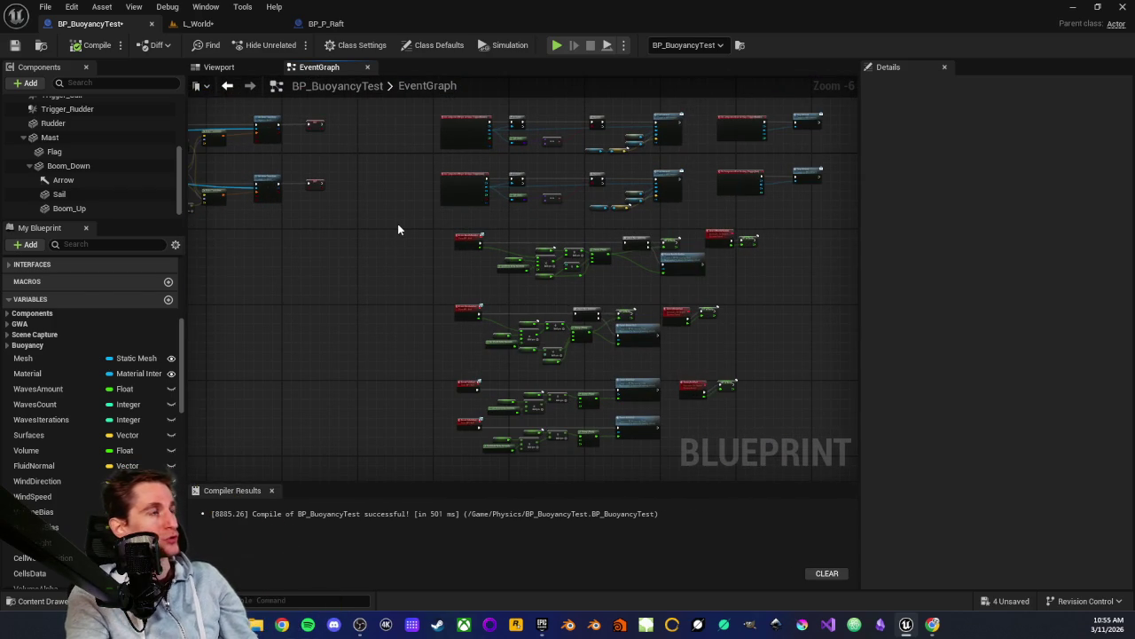
pyautogui.moveTo(398, 223); pyautogui.dragTo(364, 349)
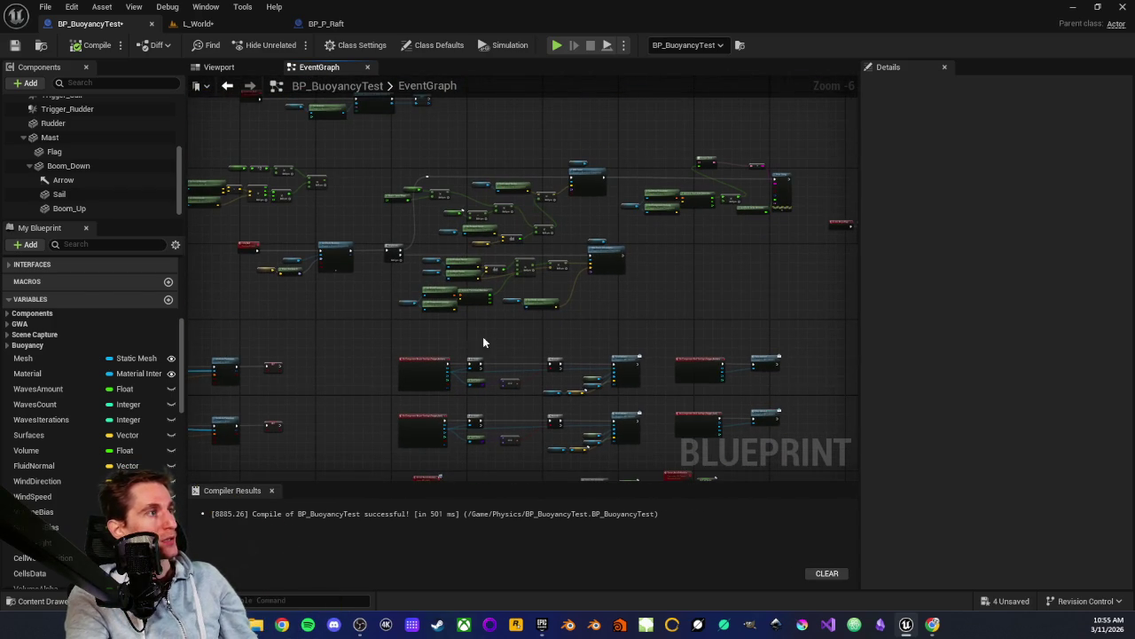
pyautogui.scroll(-3, 473, 344)
pyautogui.moveTo(626, 310); pyautogui.dragTo(344, 323)
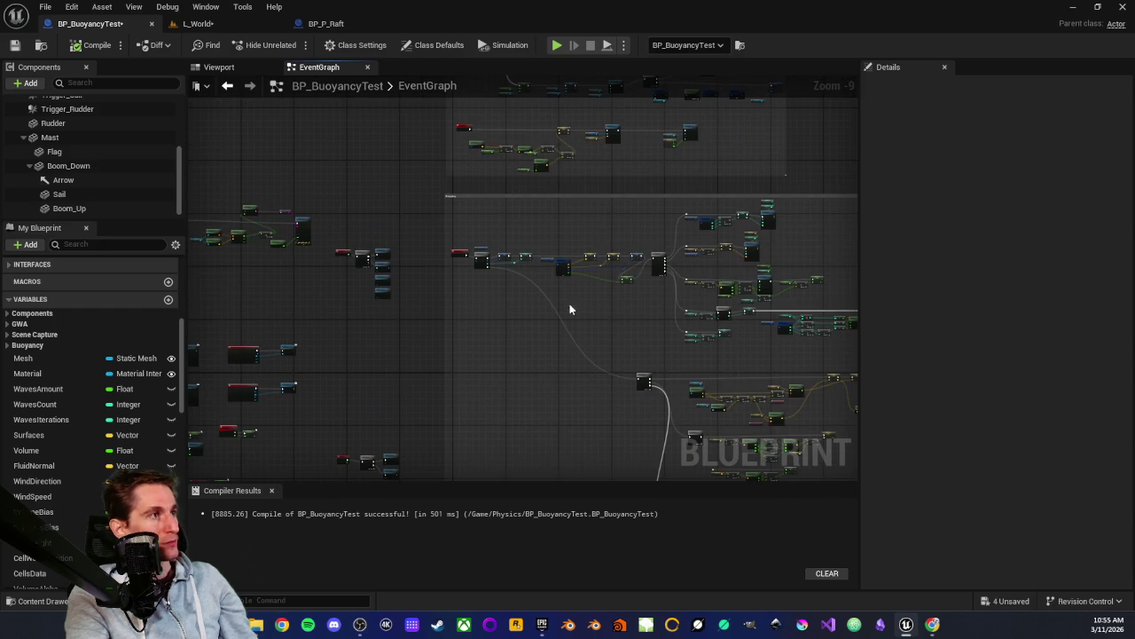
pyautogui.scroll(-2, 507, 325)
pyautogui.moveTo(507, 325)
pyautogui.mouseDown()
pyautogui.moveTo(400, 339)
pyautogui.moveTo(382, 292)
pyautogui.moveTo(543, 310)
pyautogui.mouseUp()
pyautogui.scroll(1, 382, 292)
pyautogui.moveTo(492, 239); pyautogui.dragTo(468, 316)
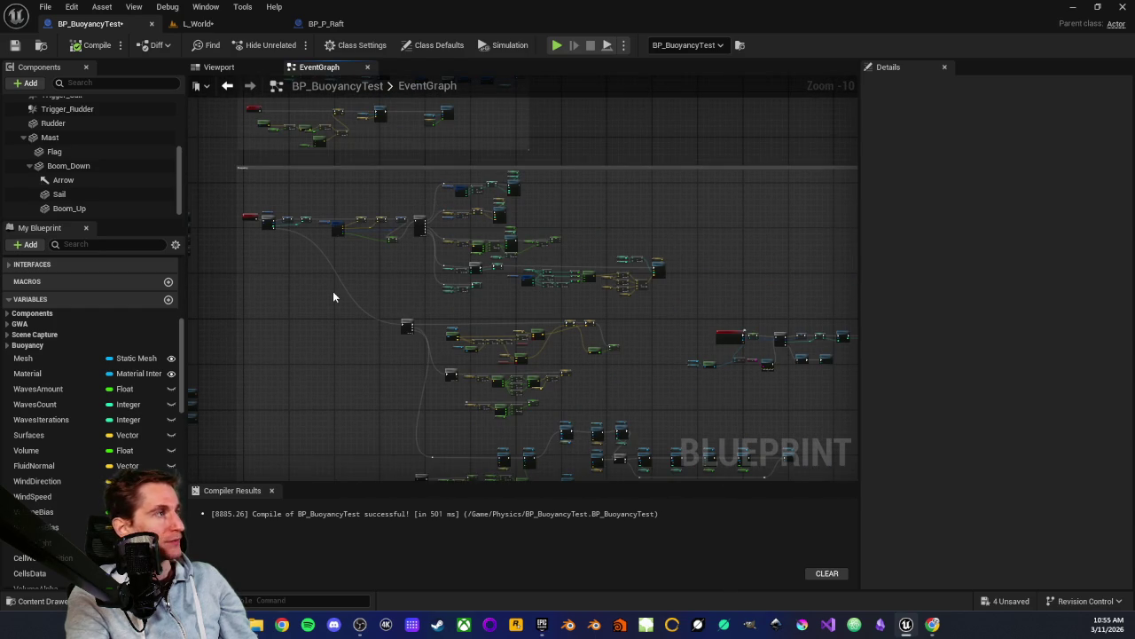
pyautogui.scroll(-2, 332, 291)
pyautogui.moveTo(332, 294)
pyautogui.mouseDown()
pyautogui.moveTo(417, 380)
pyautogui.moveTo(431, 324)
pyautogui.mouseUp()
pyautogui.scroll(1, 453, 362)
pyautogui.moveTo(668, 462); pyautogui.dragTo(497, 259)
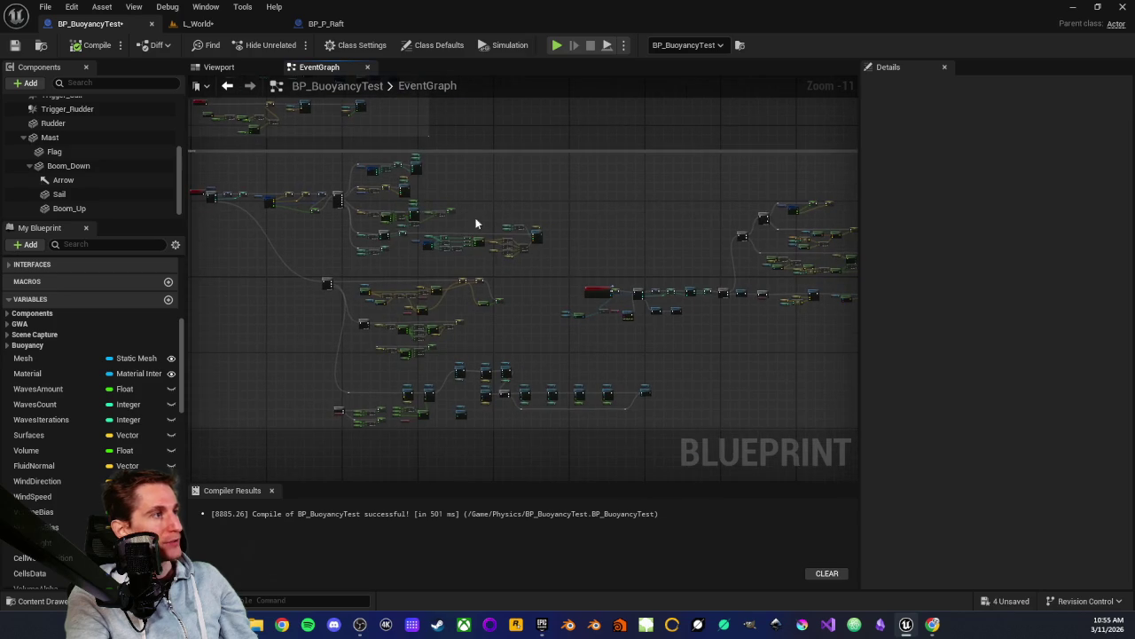
pyautogui.moveTo(529, 323); pyautogui.dragTo(609, 331)
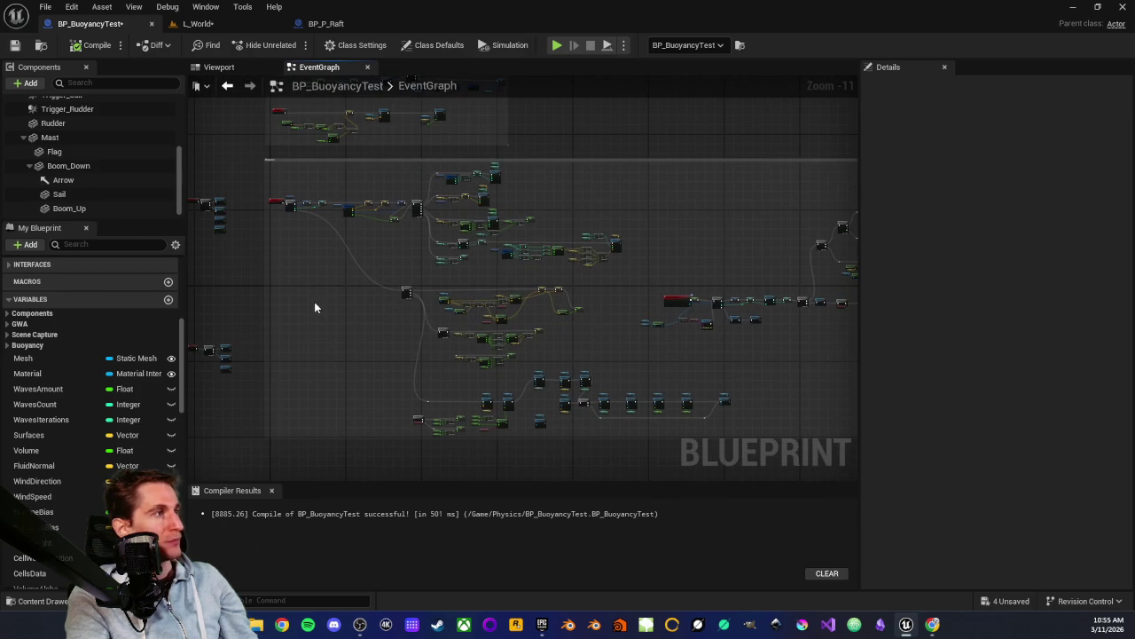
pyautogui.moveTo(314, 307); pyautogui.dragTo(368, 346)
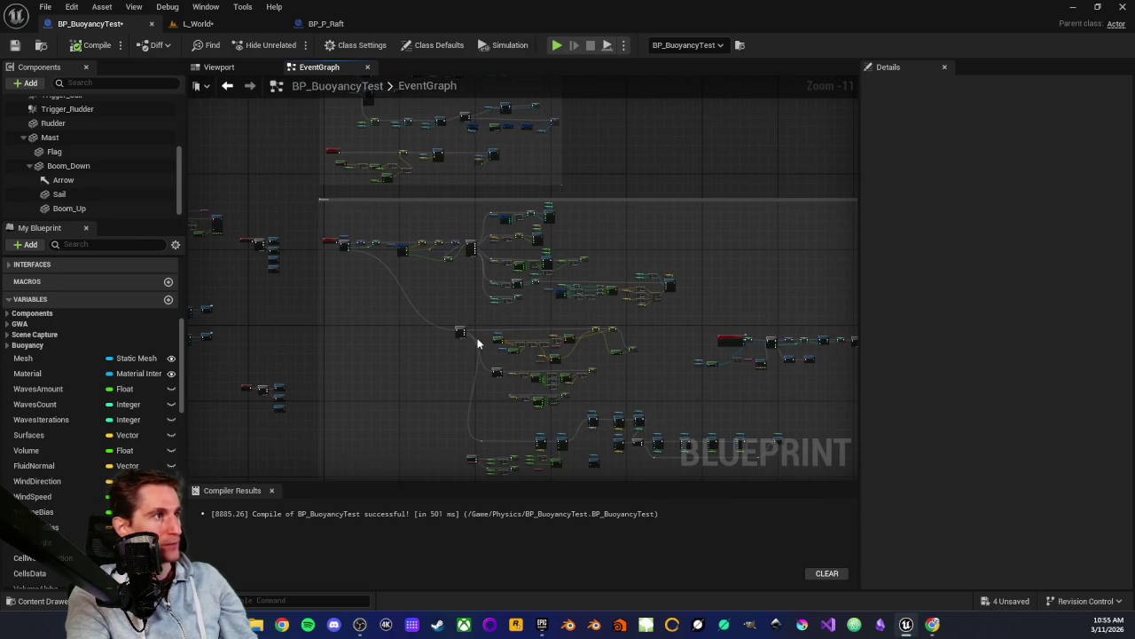
pyautogui.scroll(-1, 494, 332)
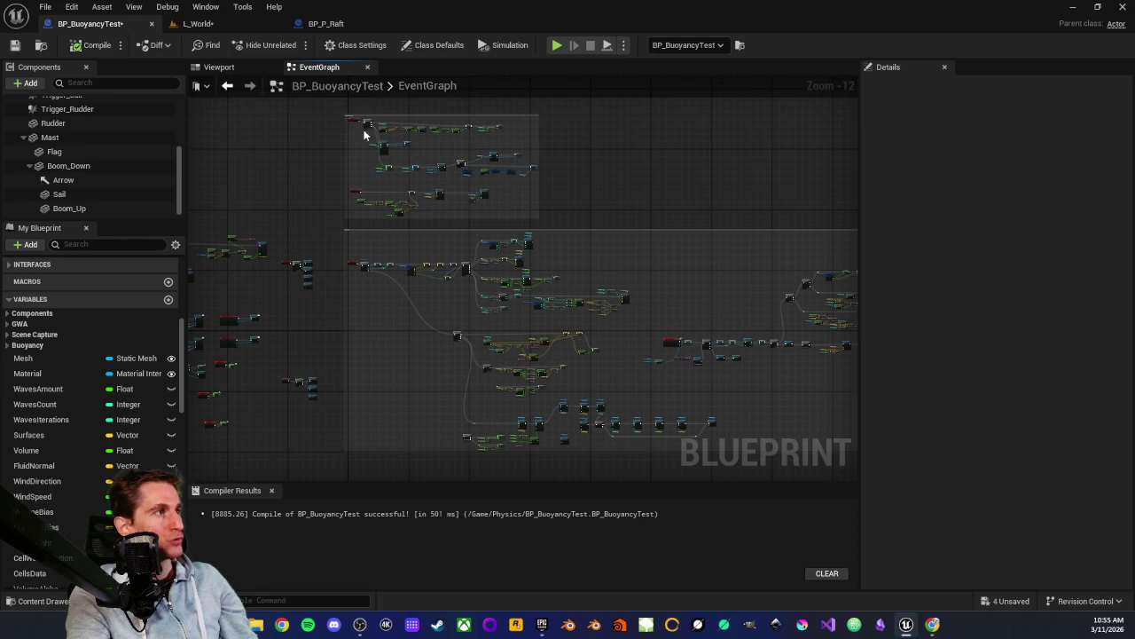
pyautogui.scroll(1, 420, 380)
pyautogui.moveTo(421, 381)
pyautogui.mouseDown()
pyautogui.moveTo(451, 324)
pyautogui.moveTo(384, 330)
pyautogui.mouseUp()
pyautogui.scroll(-1, 470, 296)
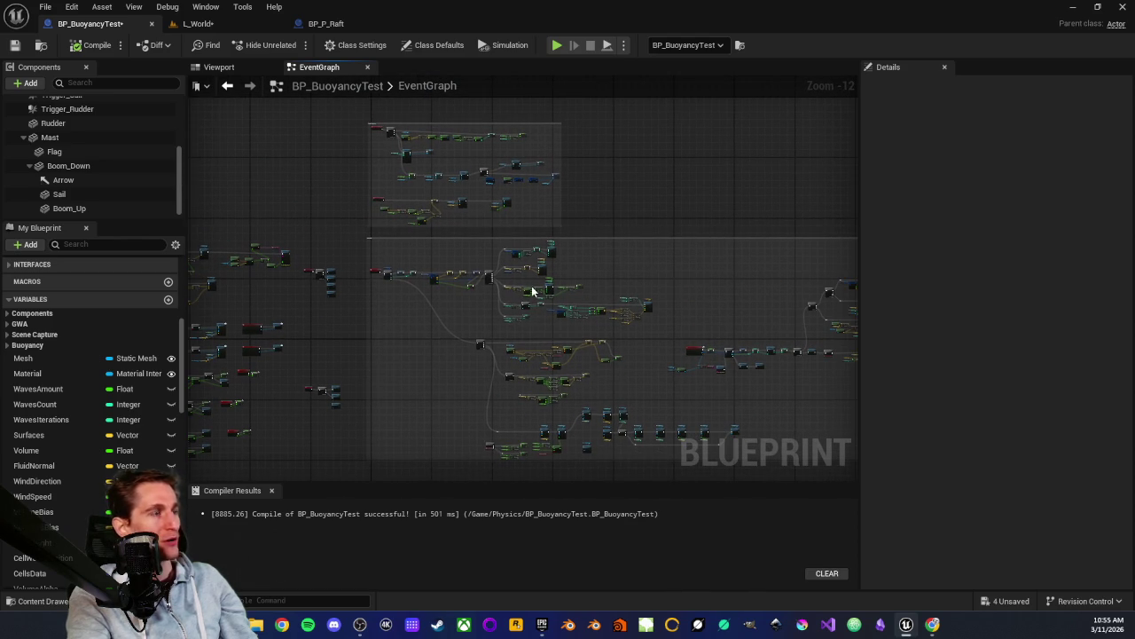
pyautogui.scroll(3, 79, 479)
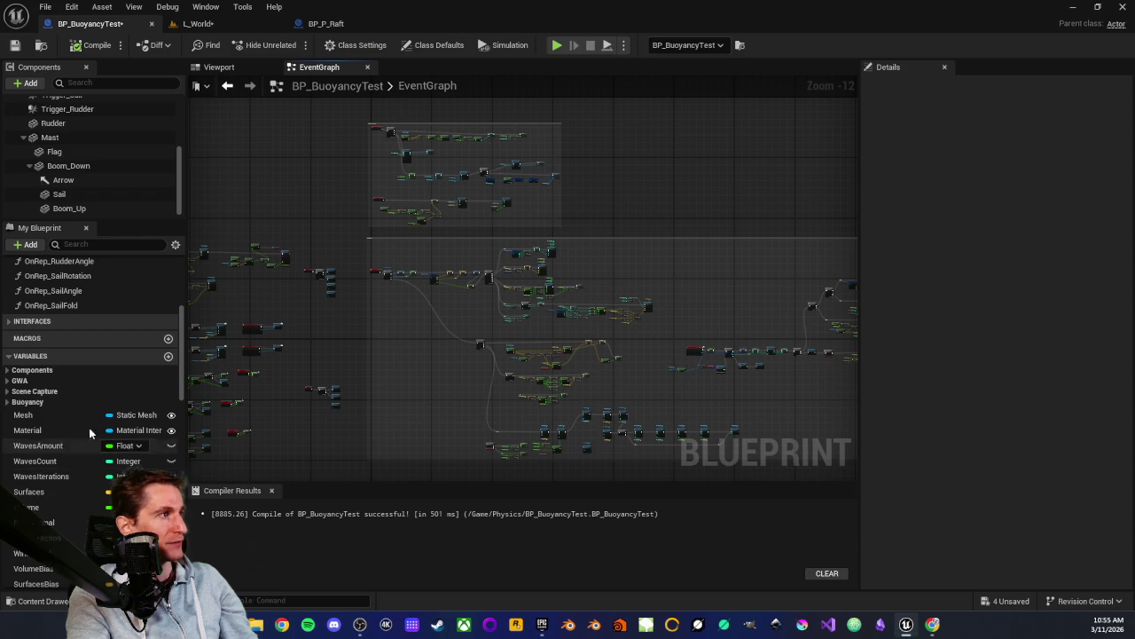
pyautogui.scroll(2, 84, 434)
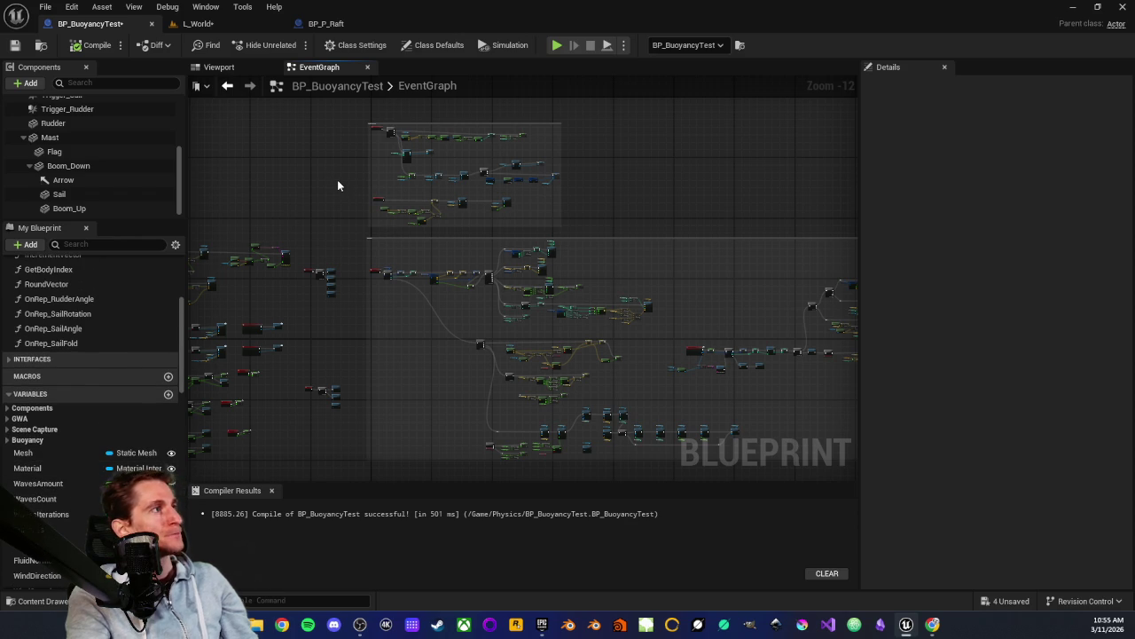
pyautogui.moveTo(319, 195); pyautogui.dragTo(466, 189)
pyautogui.moveTo(397, 176)
pyautogui.mouseDown()
pyautogui.moveTo(463, 182)
pyautogui.moveTo(452, 208)
pyautogui.moveTo(316, 222)
pyautogui.mouseUp()
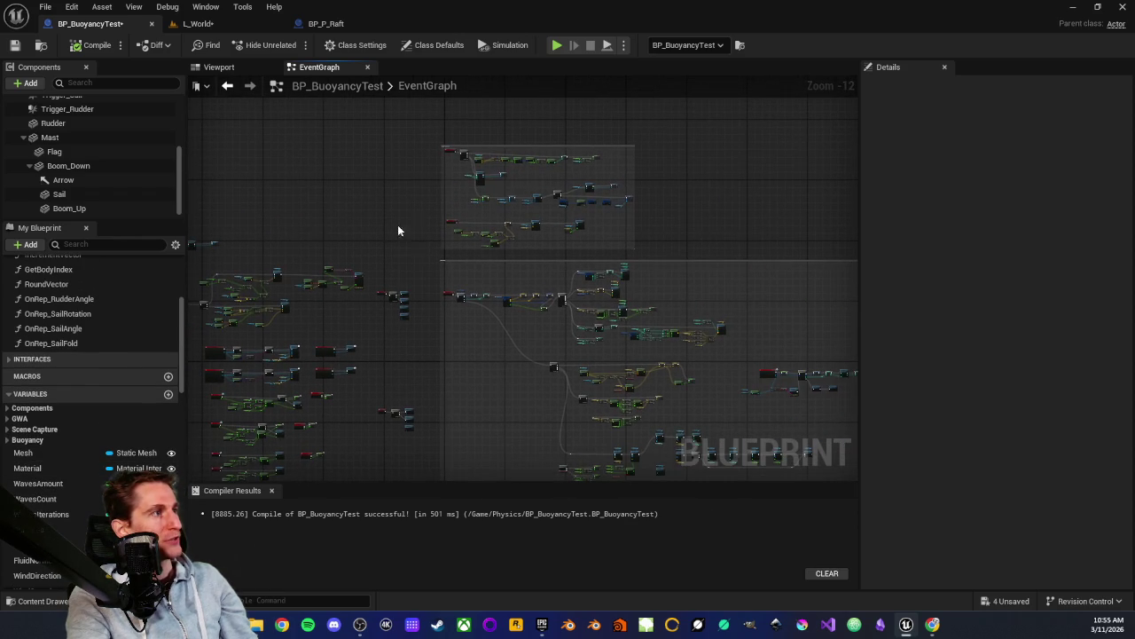
pyautogui.moveTo(416, 224); pyautogui.dragTo(661, 155)
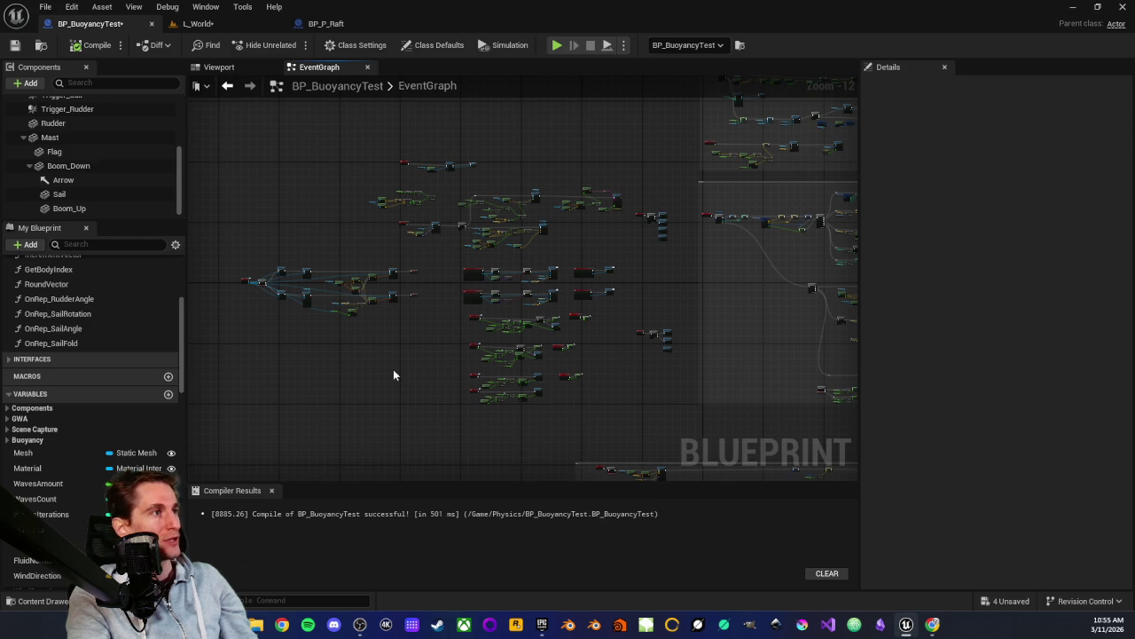
pyautogui.press('Home')
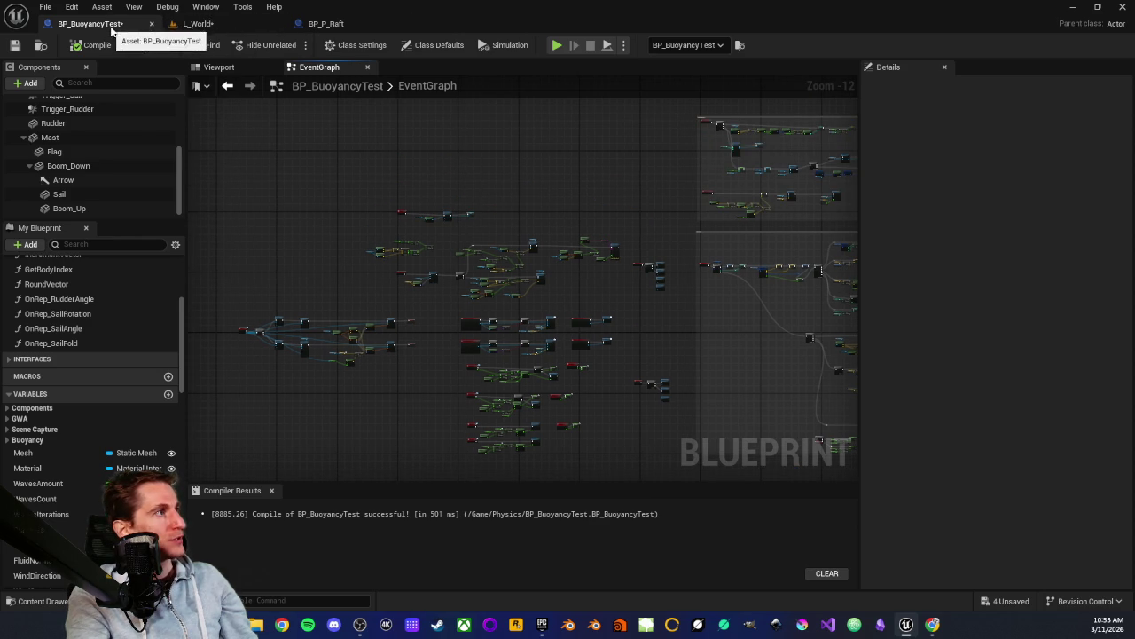
pyautogui.click(236, 25)
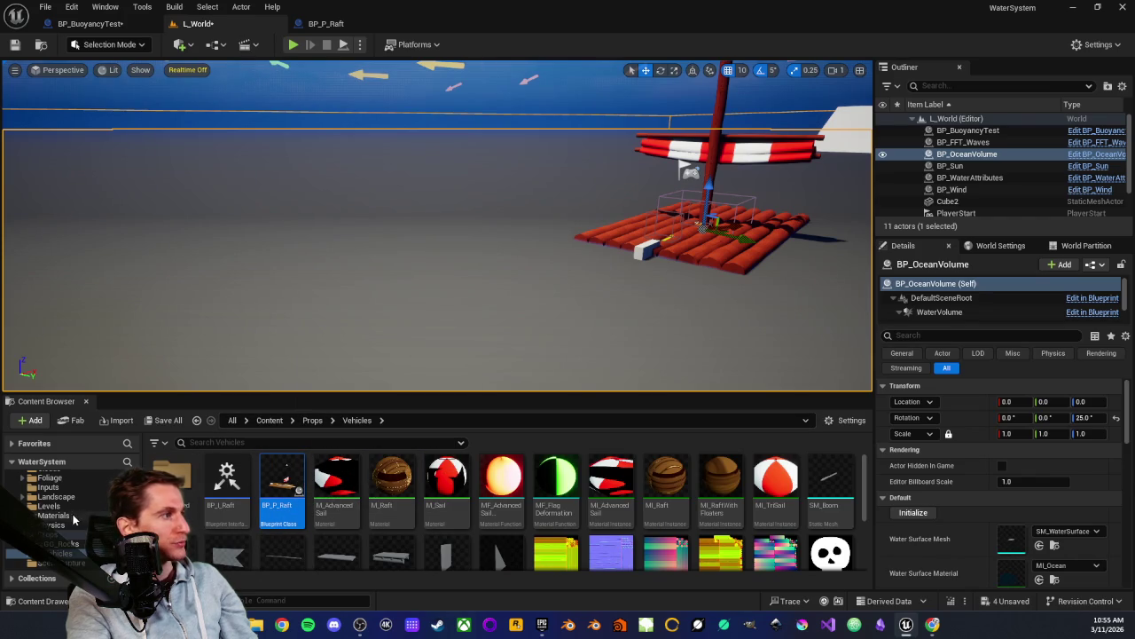
# Show the Physics folder's assets and open the BP_AC_EnhancedPhysics blueprint
pyautogui.scroll(-2, 67, 523)
pyautogui.scroll(5, 66, 514)
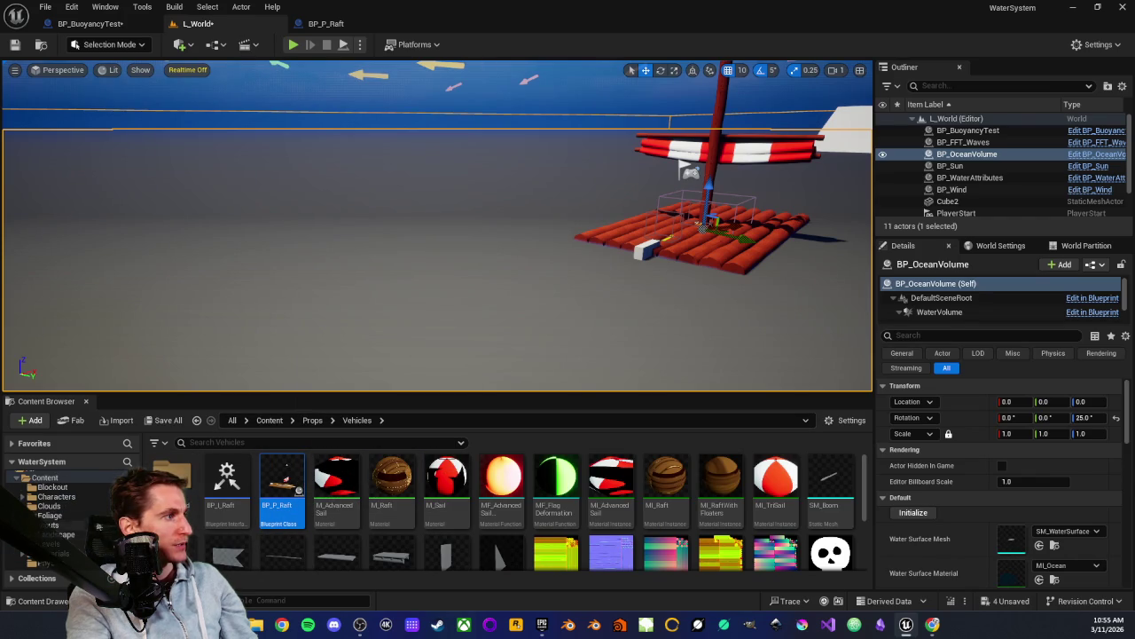
pyautogui.scroll(-3, 97, 518)
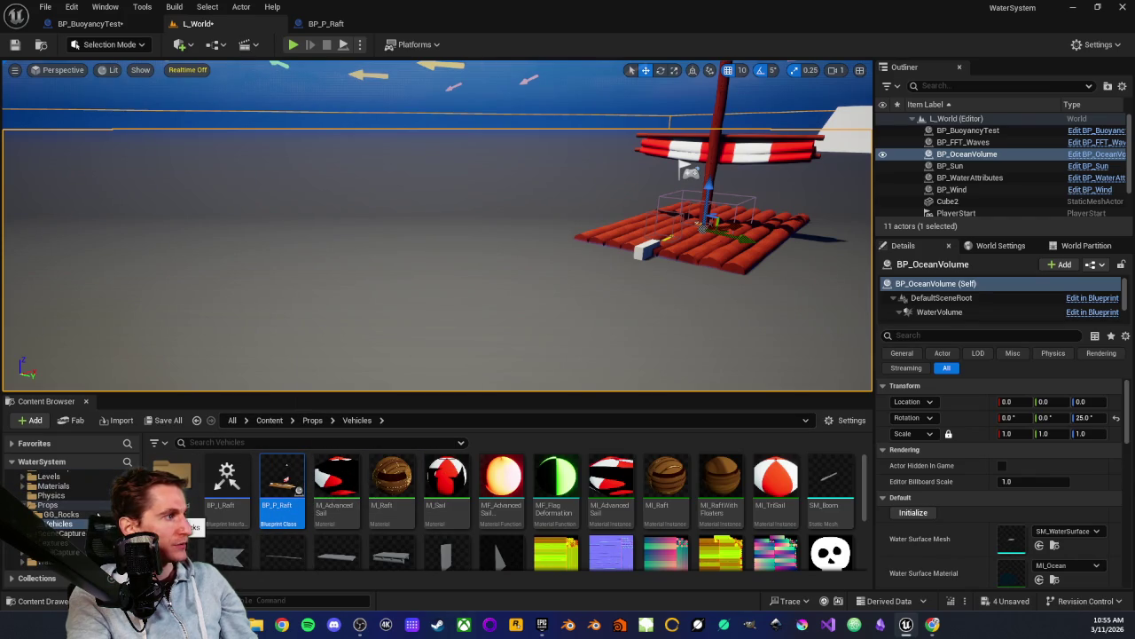
pyautogui.click(51, 495)
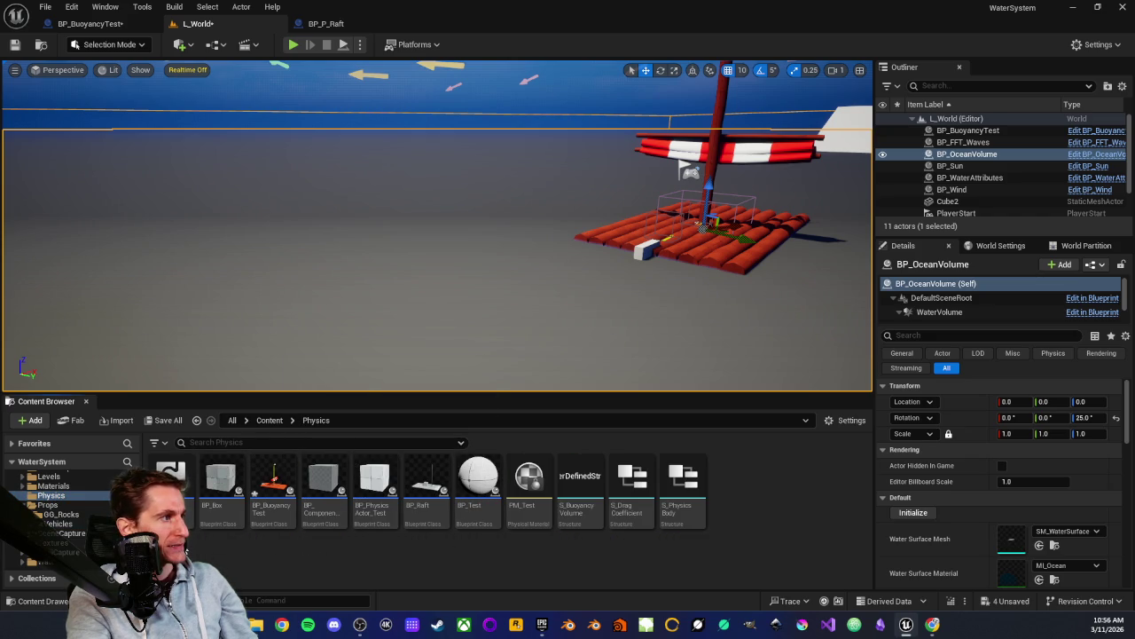
pyautogui.moveTo(170, 484)
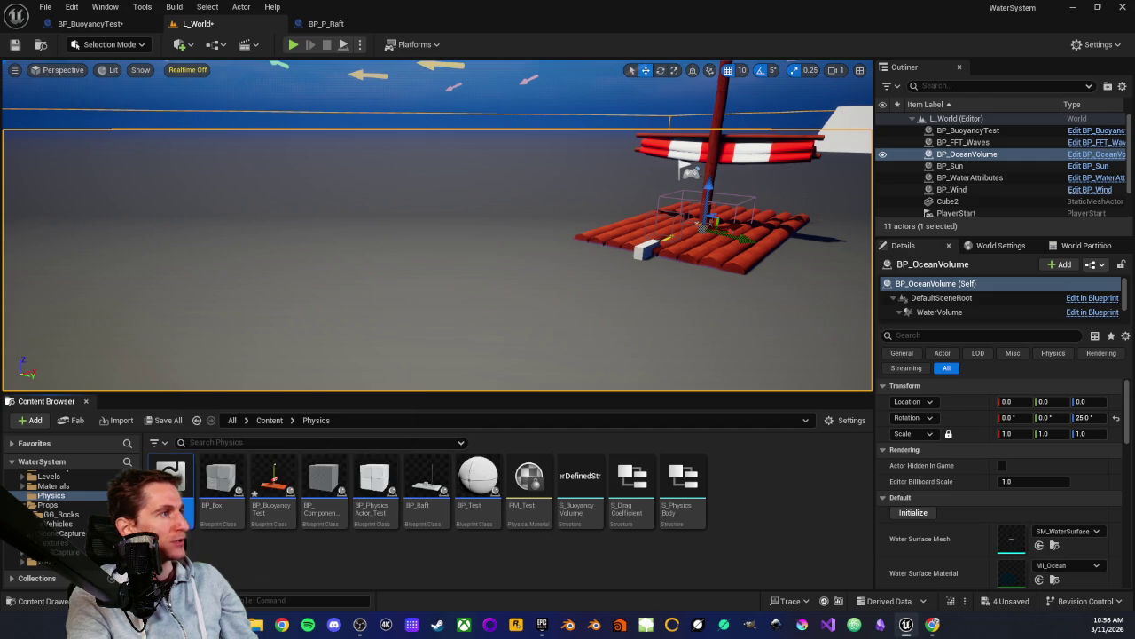
pyautogui.doubleClick(200, 490)
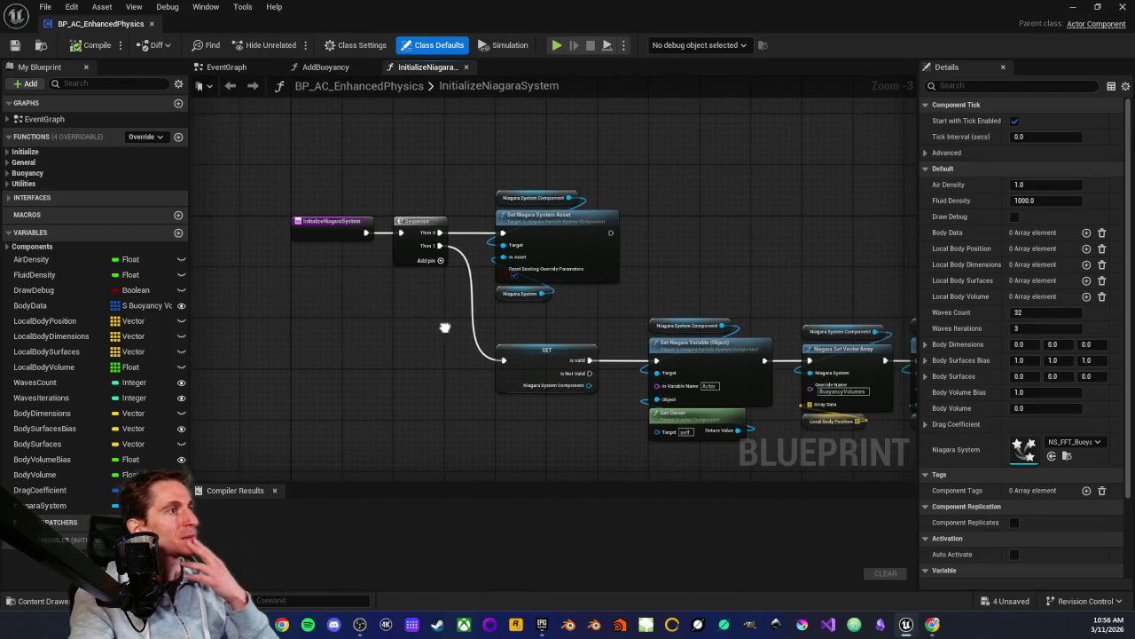
# Pan through the InitializeNiagaraSystem graph's Set Niagara Variable nodes, then close that graph
pyautogui.scroll(3, 435, 328)
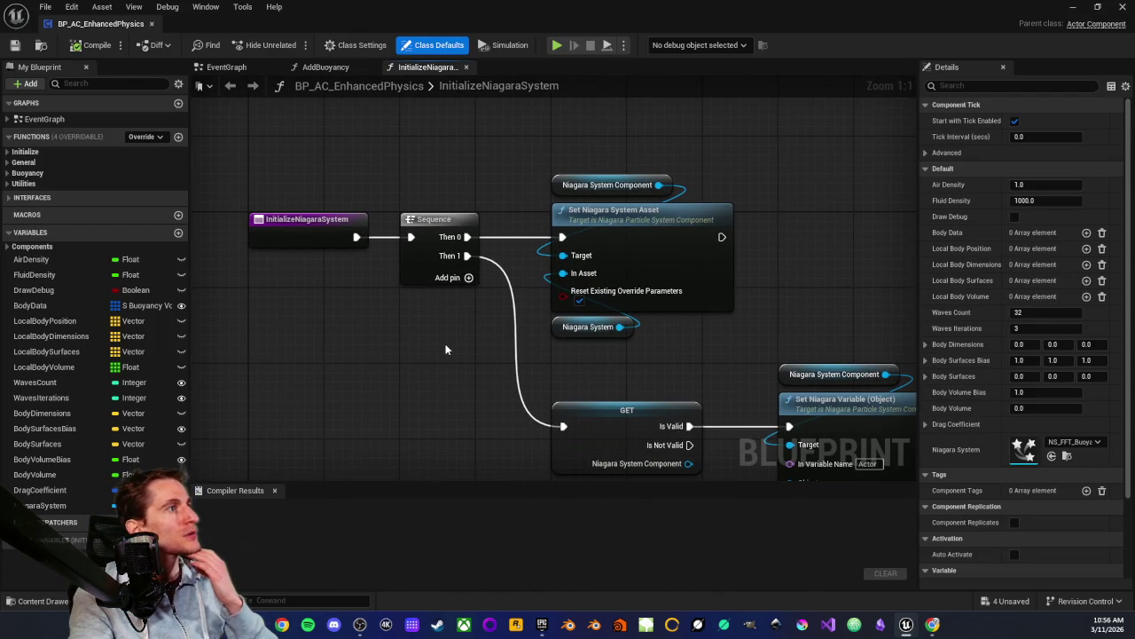
pyautogui.moveTo(755, 280)
pyautogui.mouseDown()
pyautogui.moveTo(354, 254)
pyautogui.moveTo(470, 217)
pyautogui.moveTo(478, 252)
pyautogui.moveTo(373, 253)
pyautogui.mouseUp()
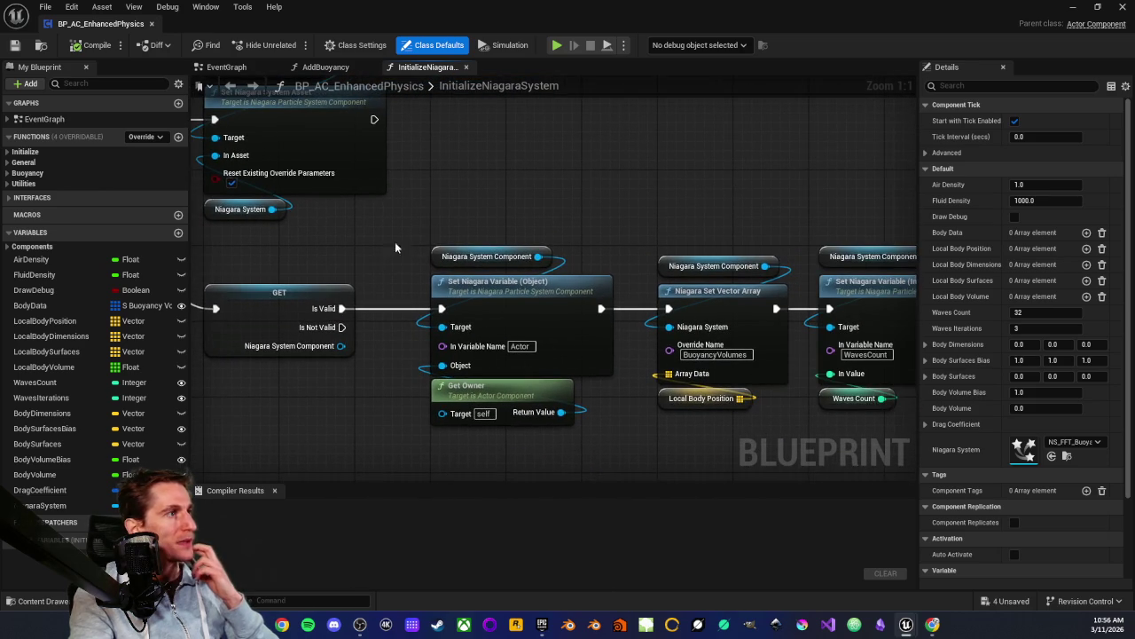
pyautogui.moveTo(520, 190)
pyautogui.mouseDown()
pyautogui.moveTo(550, 209)
pyautogui.moveTo(374, 199)
pyautogui.mouseUp()
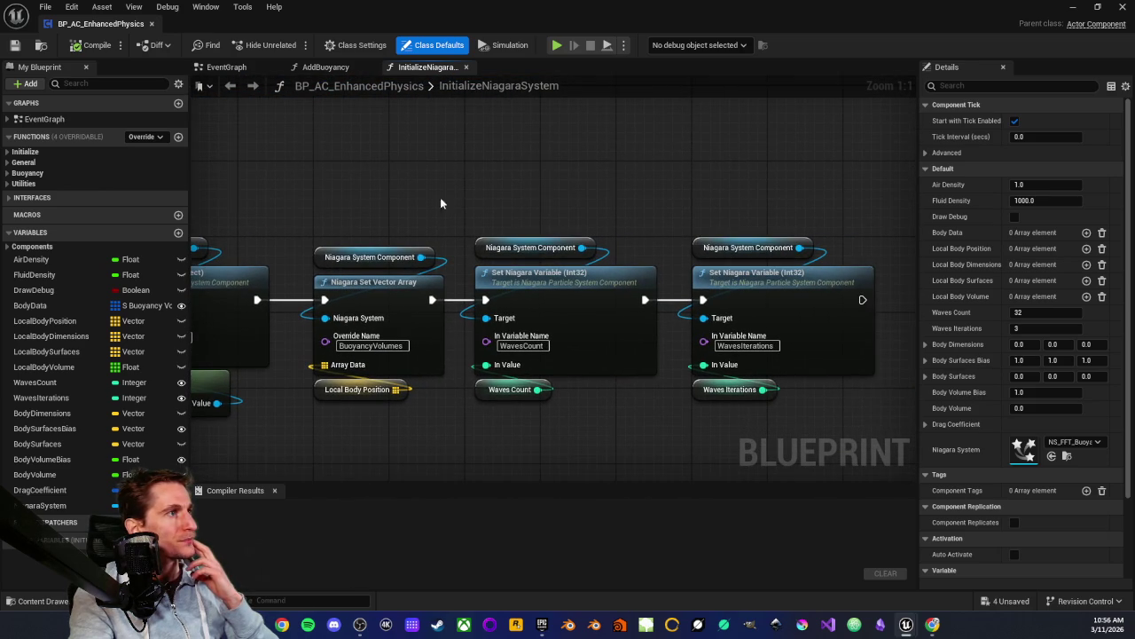
pyautogui.moveTo(514, 191); pyautogui.dragTo(610, 209)
pyautogui.scroll(-2, 611, 209)
pyautogui.moveTo(724, 235); pyautogui.dragTo(839, 329)
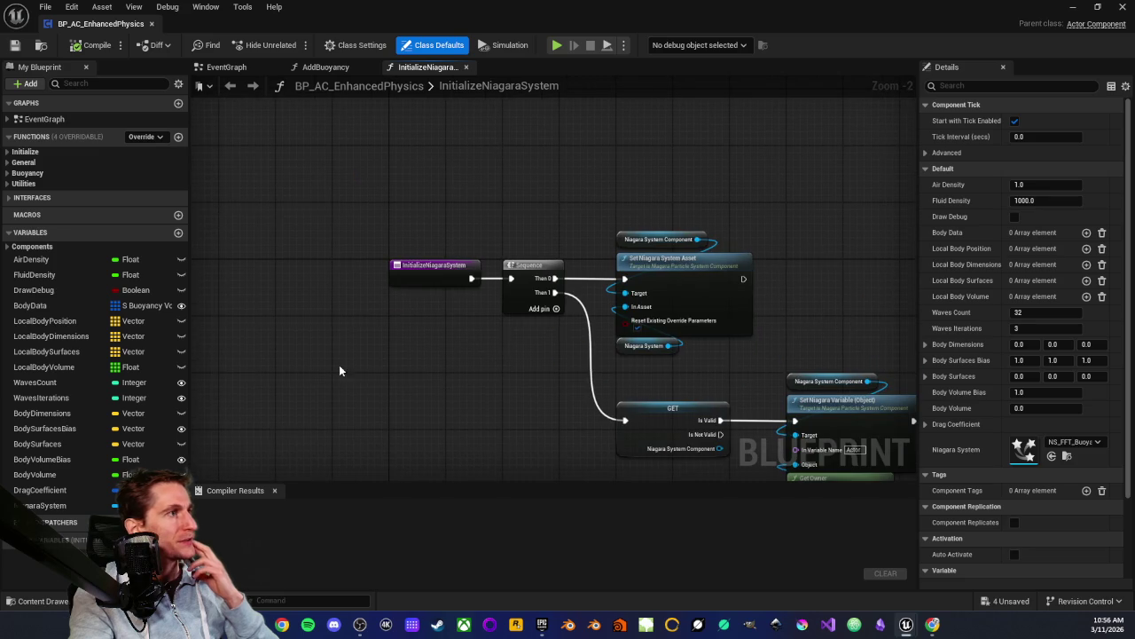
pyautogui.middleClick(433, 68)
# On AddBuoyancy, expand the Initialize functions and inspect GetOwningComponent and InitializeBodyData
pyautogui.scroll(-3, 348, 127)
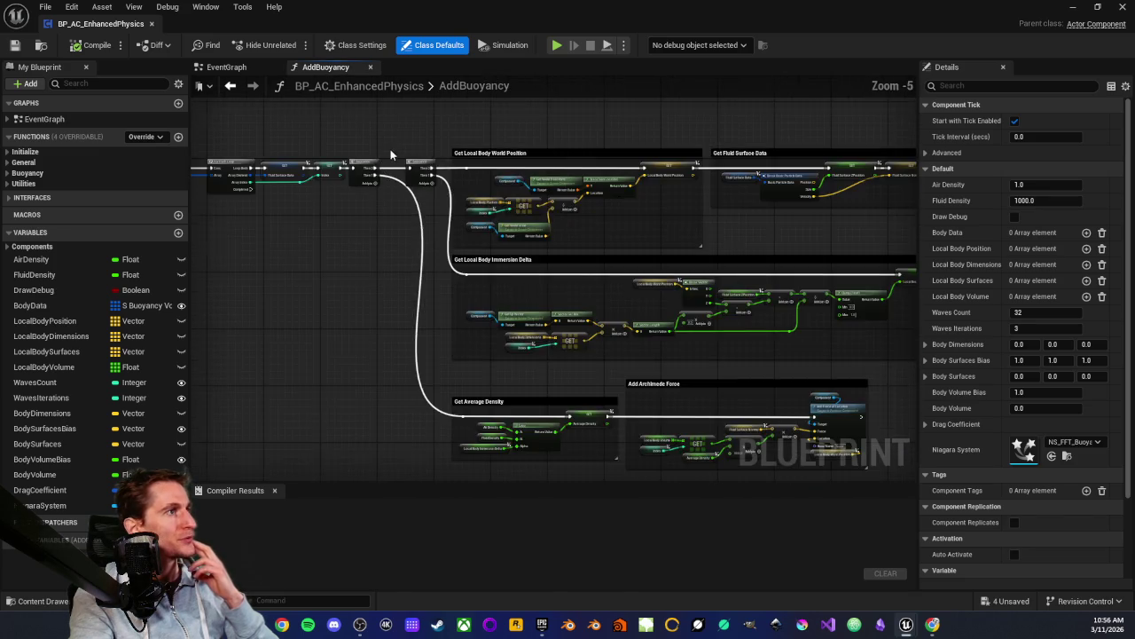
pyautogui.scroll(-2, 390, 149)
pyautogui.scroll(1, 310, 271)
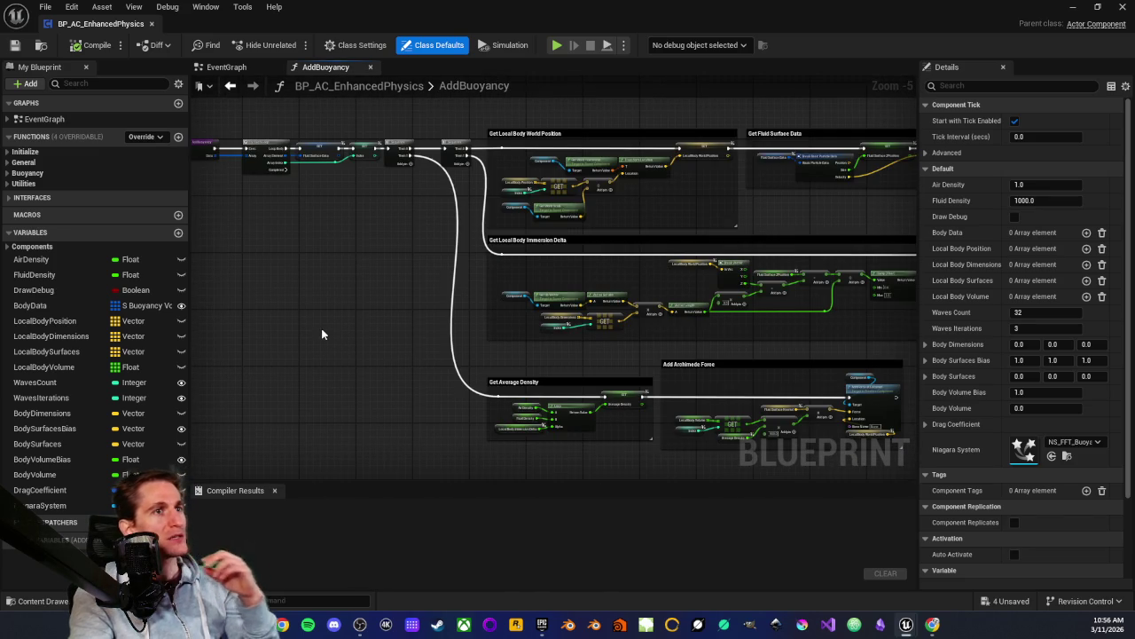
pyautogui.moveTo(321, 334); pyautogui.dragTo(452, 358)
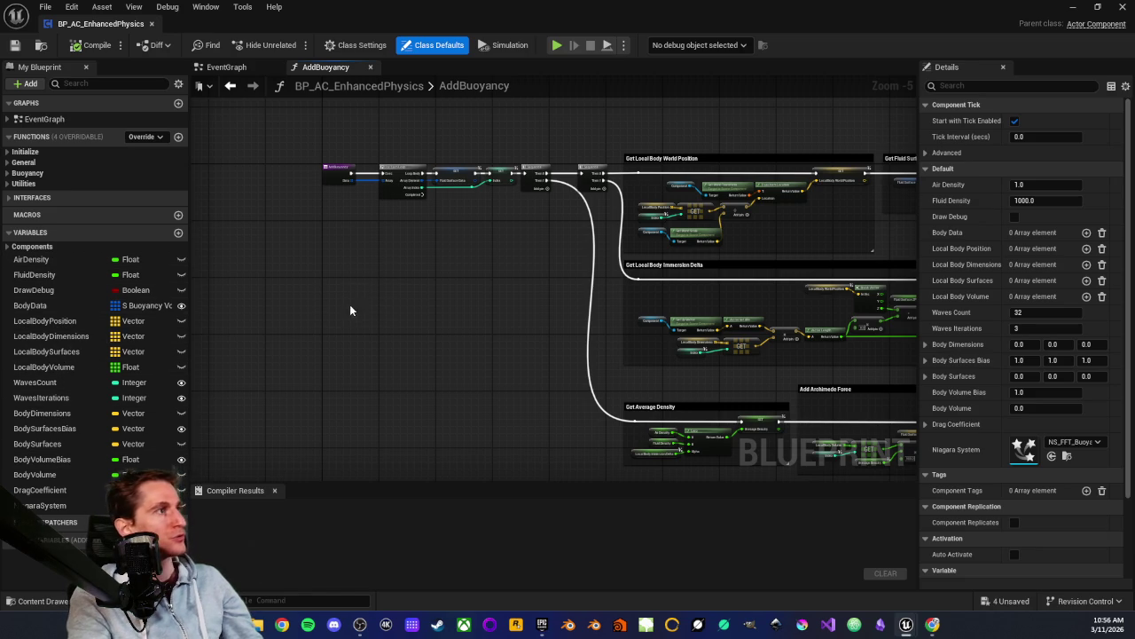
pyautogui.moveTo(350, 310); pyautogui.dragTo(358, 311)
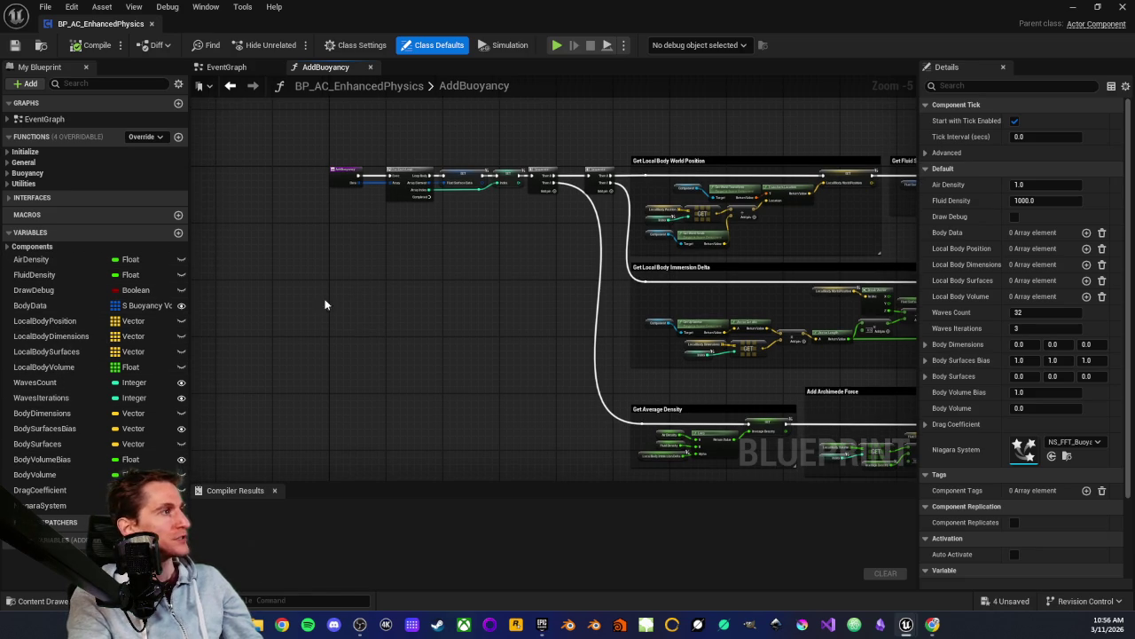
pyautogui.click(27, 152)
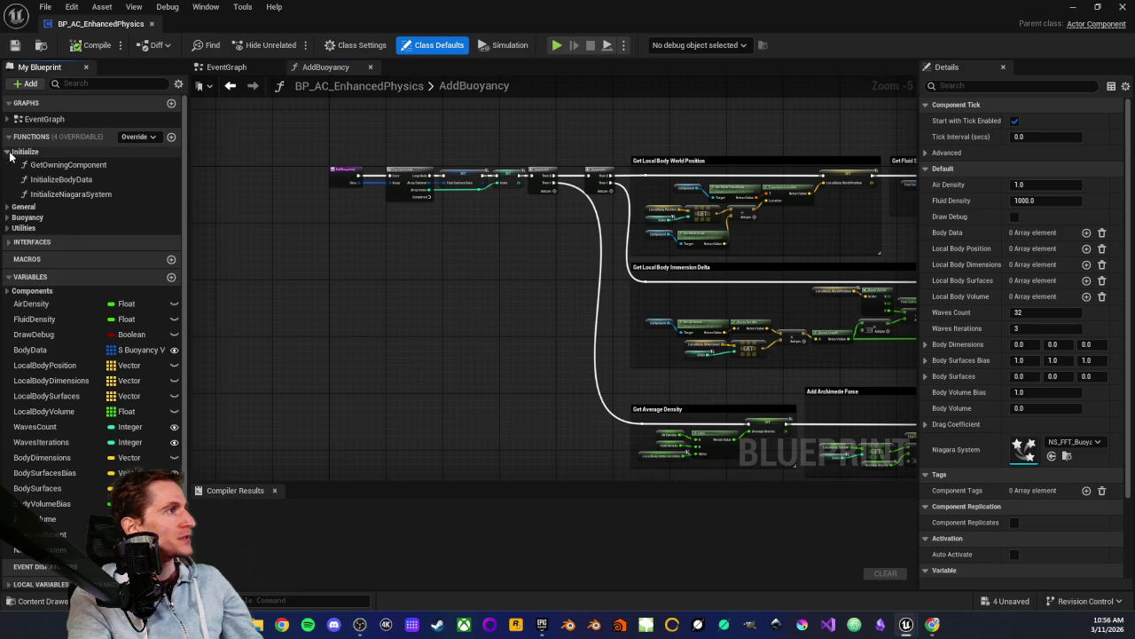
pyautogui.click(65, 166)
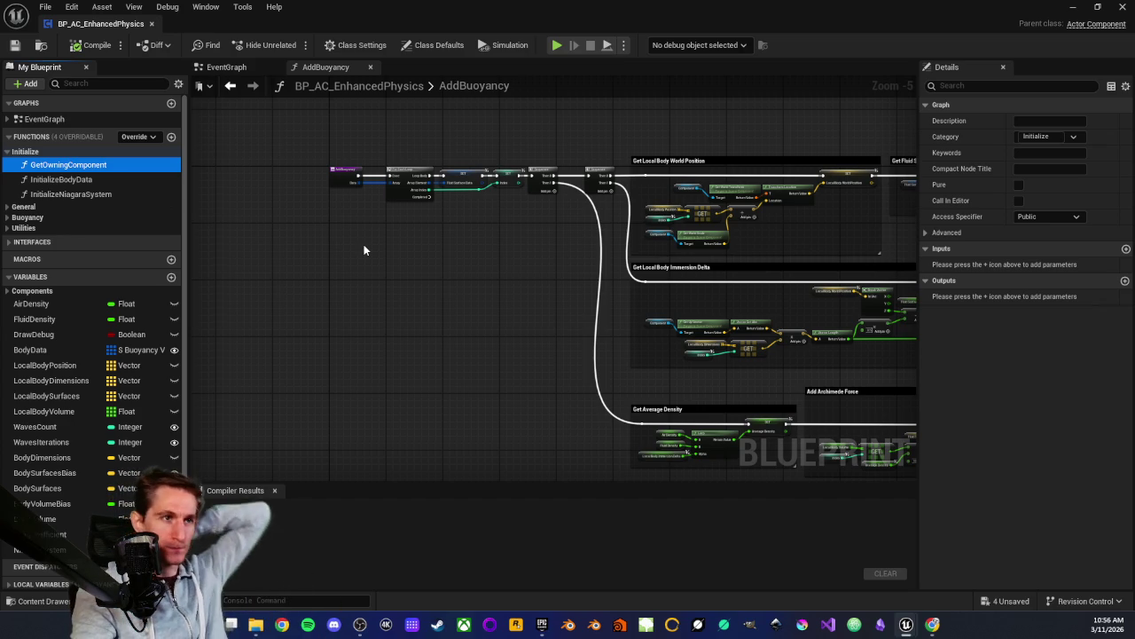
pyautogui.click(44, 179)
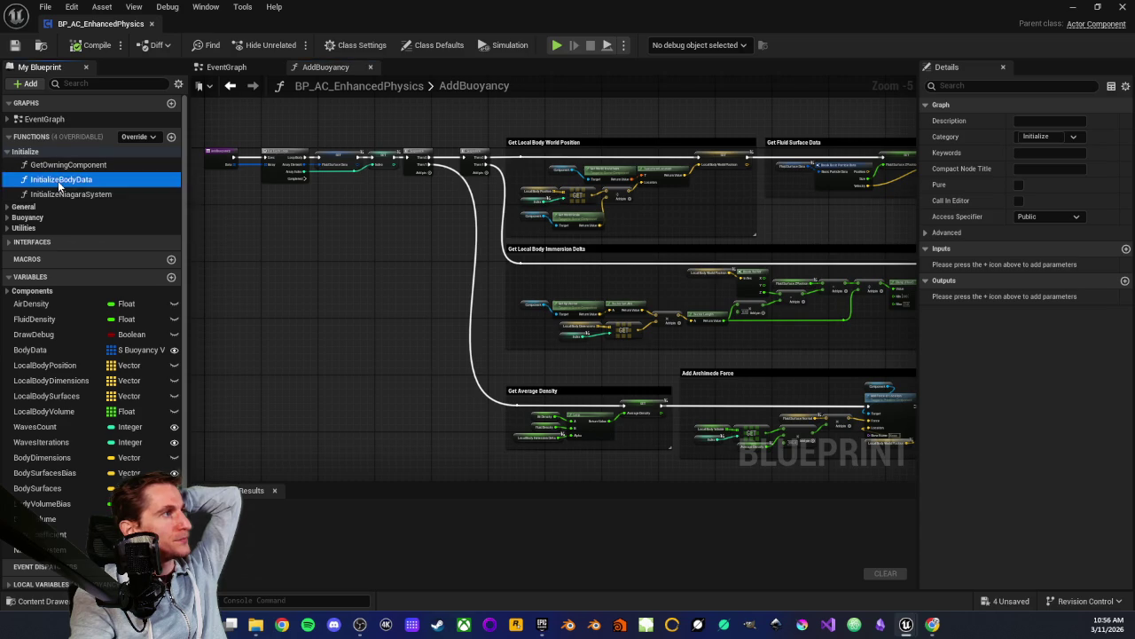
# Open the InitializeBodyData function graph from the Functions list
pyautogui.doubleClick(58, 180)
pyautogui.click(361, 67)
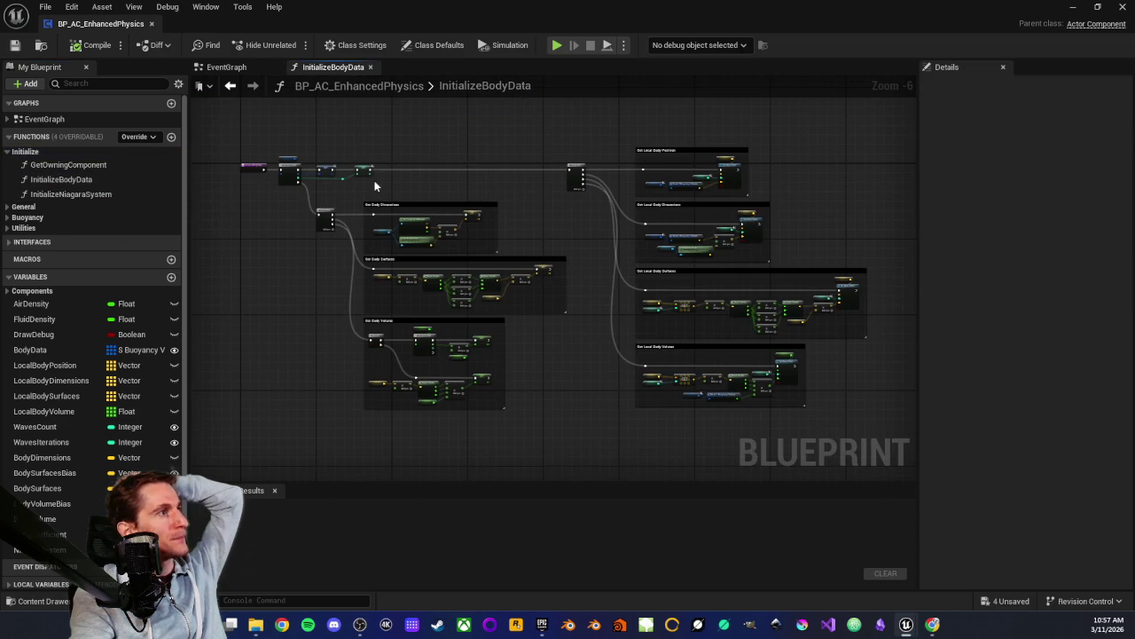
pyautogui.scroll(3, 414, 184)
pyautogui.scroll(-2, 413, 184)
pyautogui.scroll(2, 393, 239)
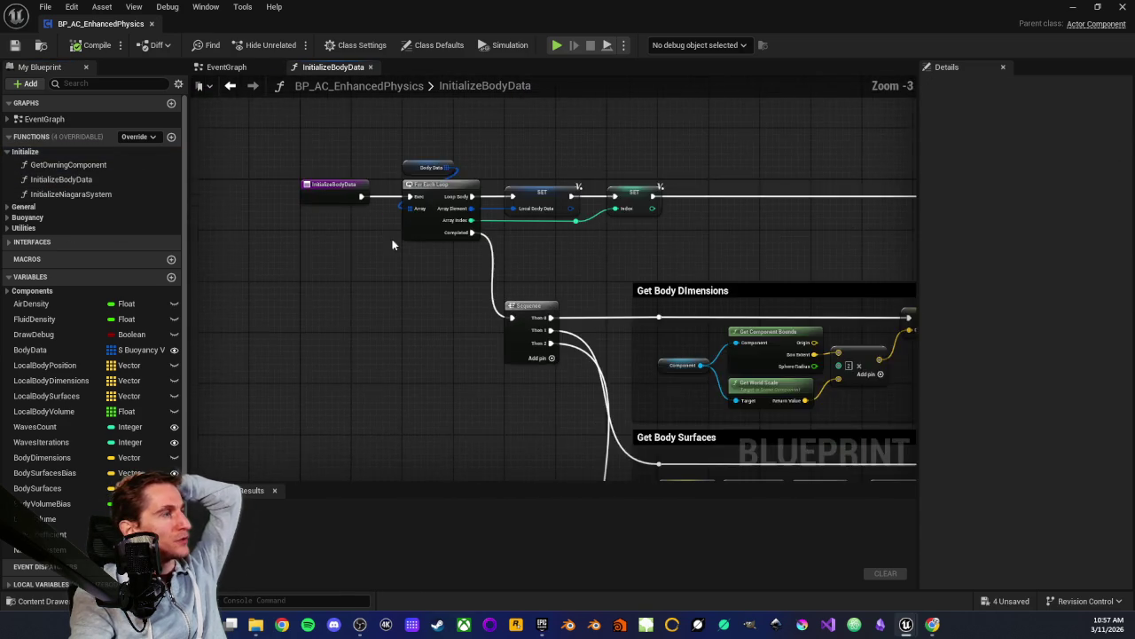
pyautogui.scroll(2, 342, 277)
# Survey the Get Body Dimensions, Surfaces, Volume and Get Local Body sections of InitializeBodyData
pyautogui.moveTo(408, 160)
pyautogui.mouseDown()
pyautogui.moveTo(564, 263)
pyautogui.moveTo(711, 284)
pyautogui.mouseUp()
pyautogui.scroll(-2, 710, 284)
pyautogui.scroll(-1, 711, 288)
pyautogui.scroll(3, 731, 302)
pyautogui.scroll(-2, 345, 287)
pyautogui.moveTo(500, 330); pyautogui.dragTo(225, 305)
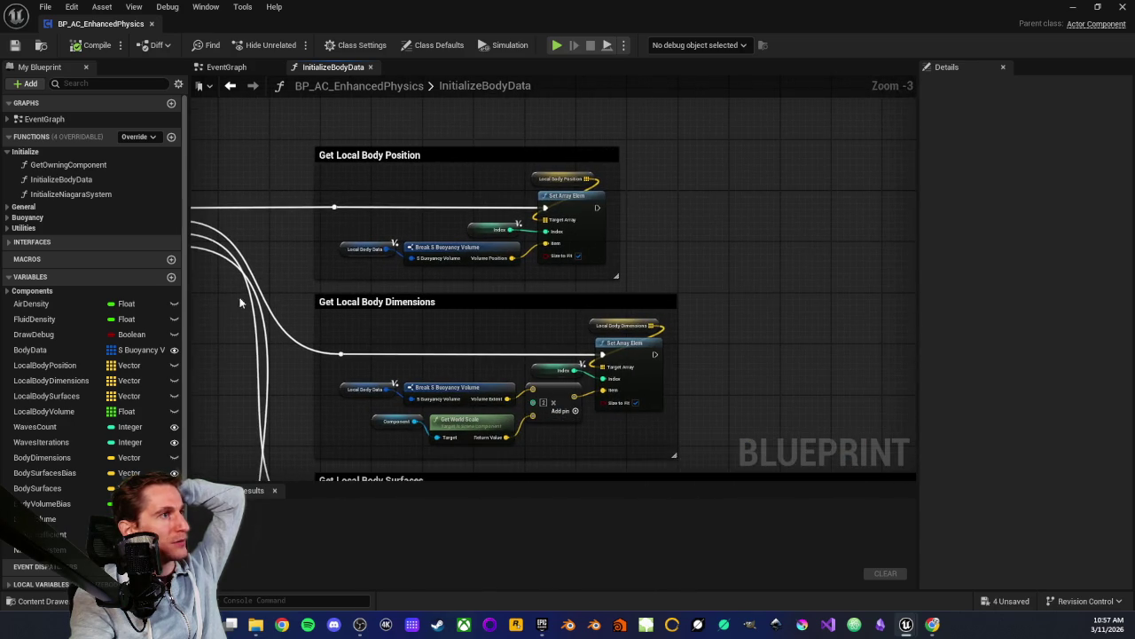
pyautogui.scroll(-1, 307, 214)
pyautogui.moveTo(282, 194); pyautogui.dragTo(382, 134)
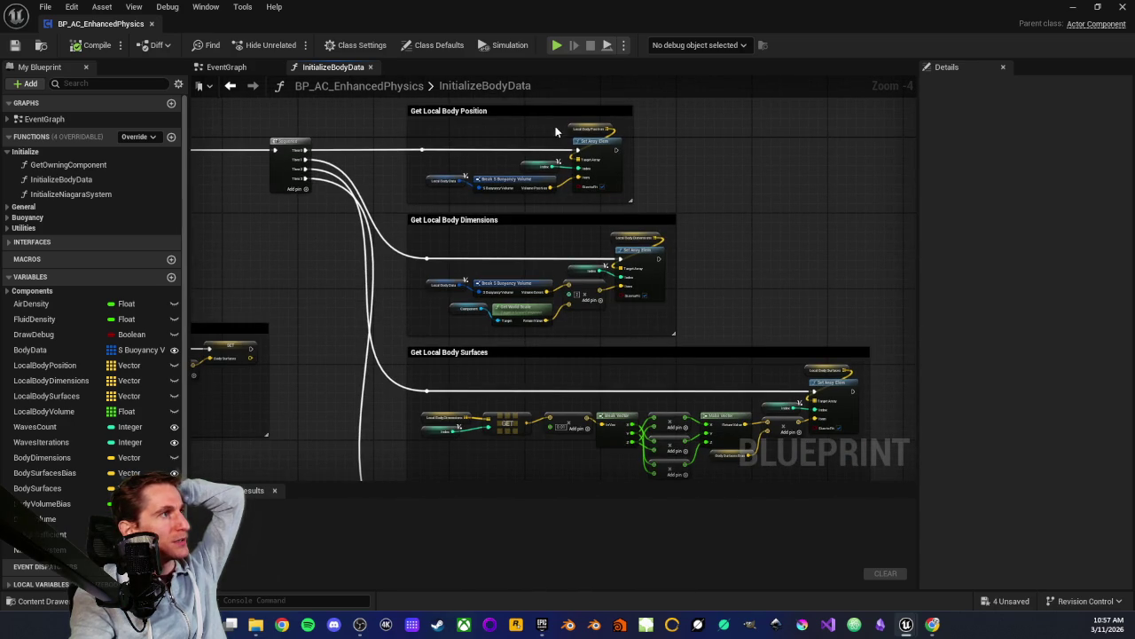
pyautogui.moveTo(337, 256); pyautogui.dragTo(374, 145)
pyautogui.moveTo(376, 269)
pyautogui.mouseDown()
pyautogui.moveTo(424, 211)
pyautogui.moveTo(769, 311)
pyautogui.mouseUp()
pyautogui.moveTo(279, 221); pyautogui.dragTo(318, 303)
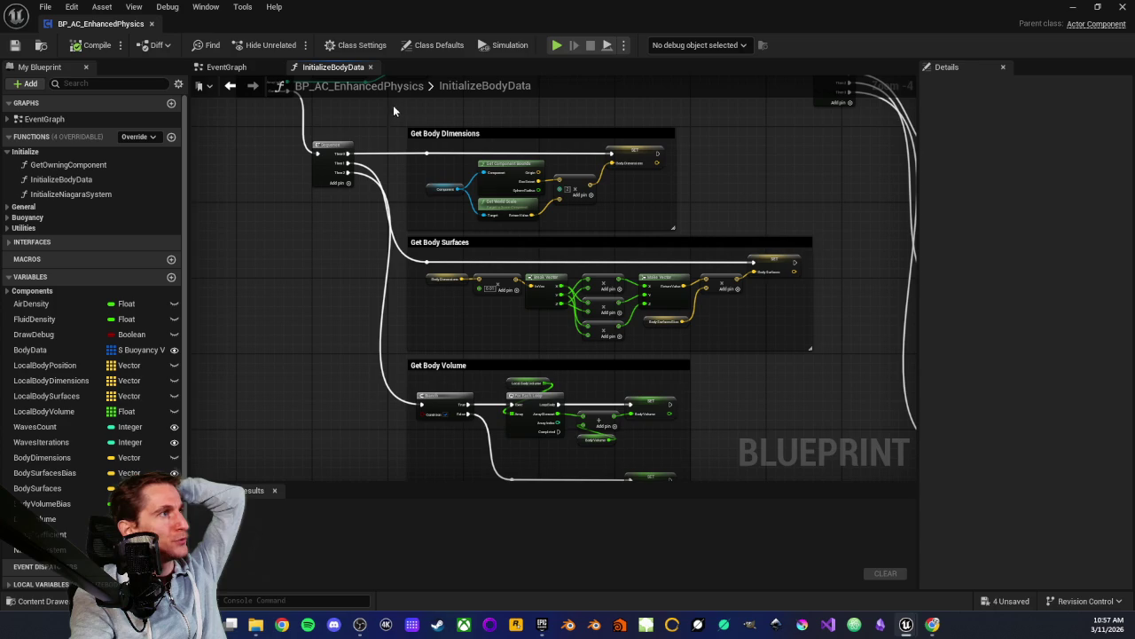
pyautogui.moveTo(350, 253)
pyautogui.mouseDown()
pyautogui.moveTo(325, 185)
pyautogui.moveTo(302, 297)
pyautogui.mouseUp()
pyautogui.scroll(-1, 303, 297)
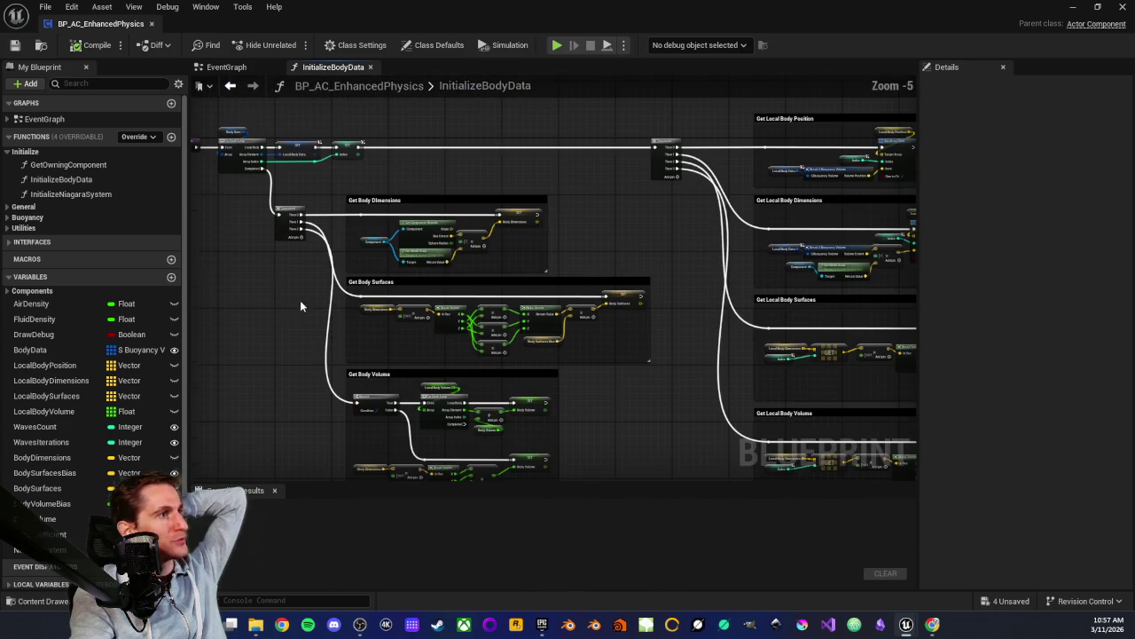
# Close the InitializeBodyData graph and review the EventGraph's three initialization calls
pyautogui.middleClick(315, 71)
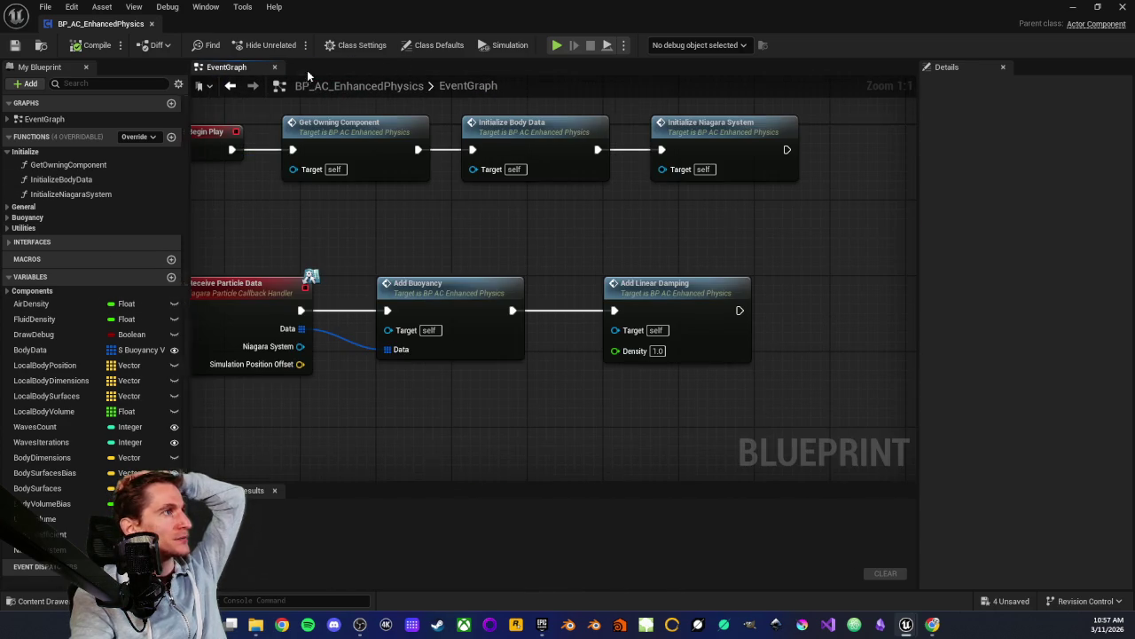
pyautogui.scroll(-1, 272, 238)
pyautogui.scroll(-2, 629, 288)
pyautogui.moveTo(629, 288); pyautogui.dragTo(401, 282)
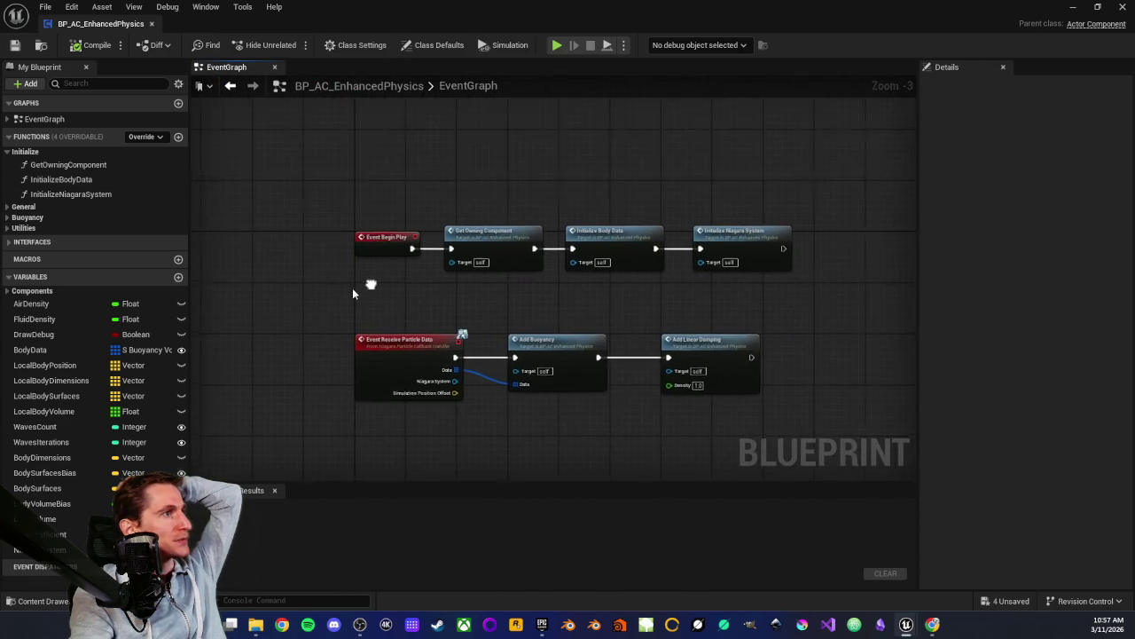
pyautogui.scroll(2, 401, 282)
pyautogui.moveTo(474, 177)
pyautogui.mouseDown()
pyautogui.moveTo(346, 189)
pyautogui.moveTo(723, 305)
pyautogui.mouseUp()
pyautogui.click(671, 311)
pyautogui.moveTo(200, 340); pyautogui.dragTo(397, 266)
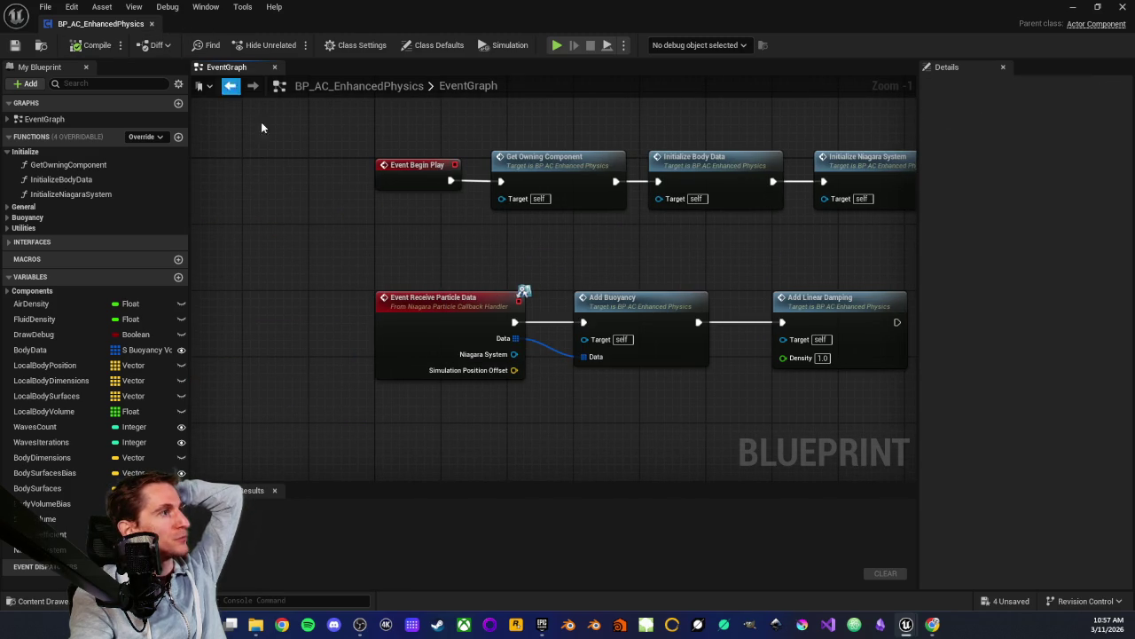
# Examine the Event Receive Particle Data node and its two connected calls
pyautogui.moveTo(366, 273); pyautogui.dragTo(848, 406)
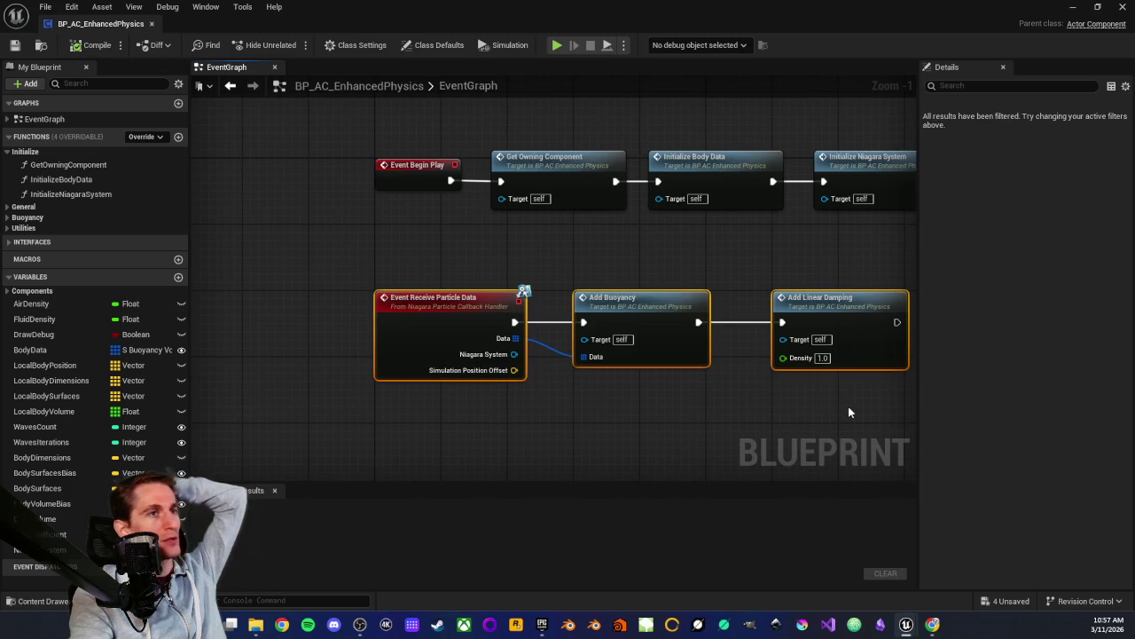
pyautogui.click(725, 414)
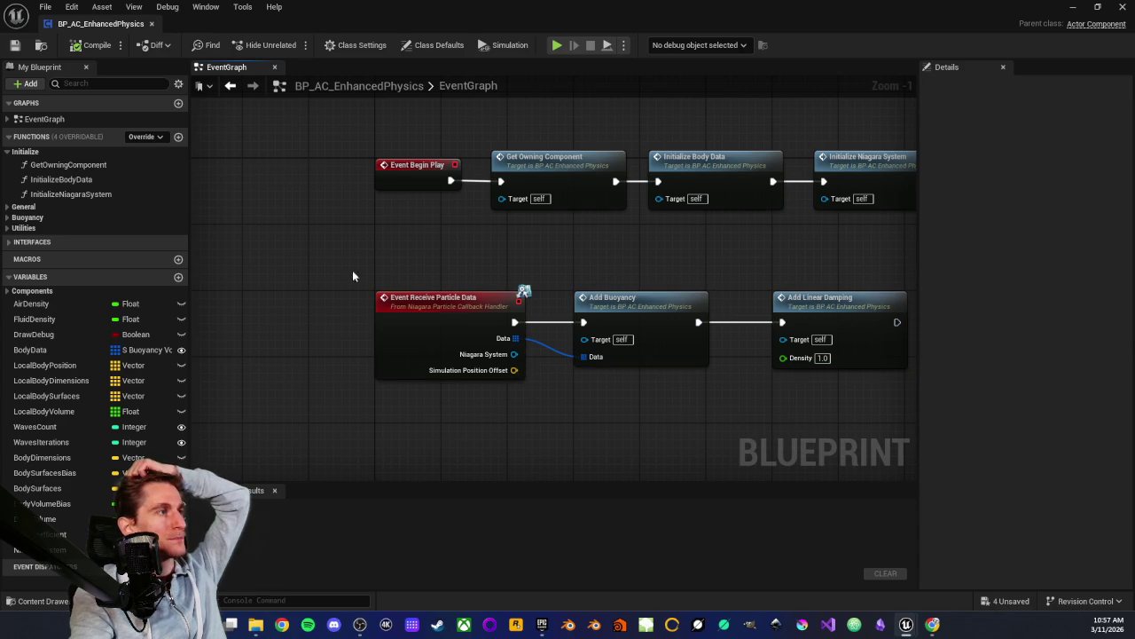
pyautogui.moveTo(334, 268)
pyautogui.mouseDown()
pyautogui.moveTo(772, 428)
pyautogui.moveTo(896, 413)
pyautogui.moveTo(812, 417)
pyautogui.mouseUp()
pyautogui.click(397, 401)
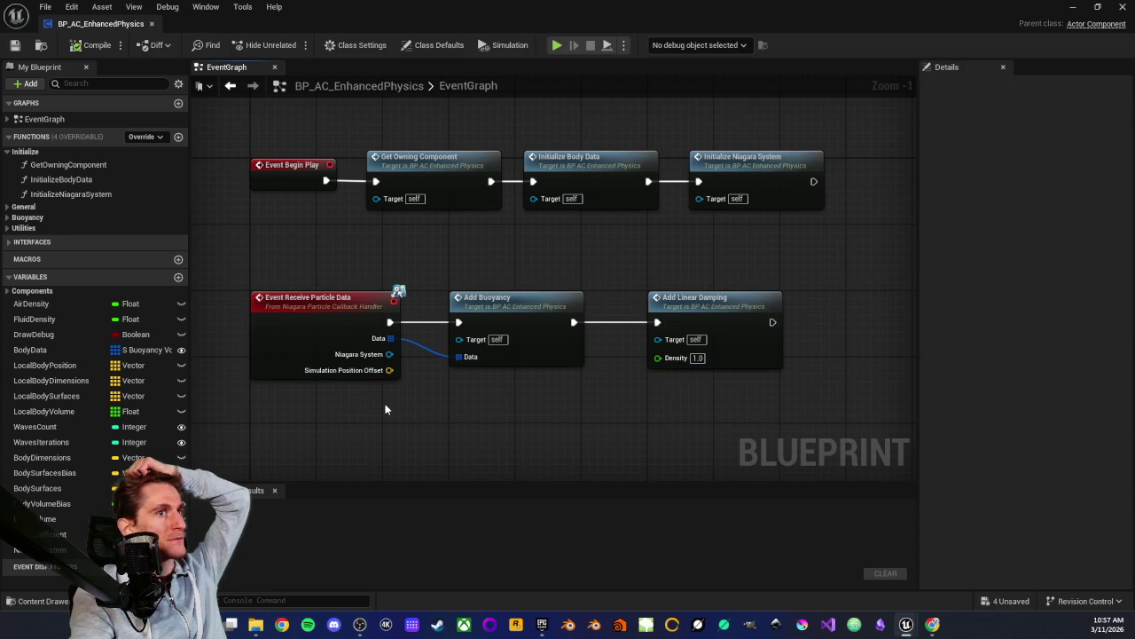
pyautogui.moveTo(231, 268); pyautogui.dragTo(423, 404)
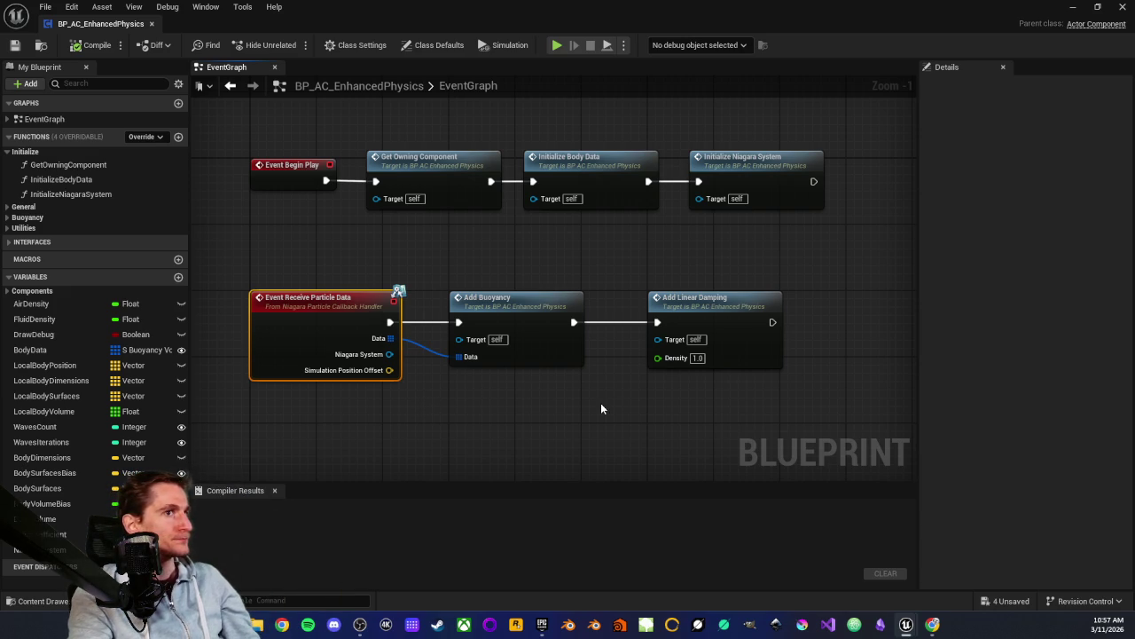
pyautogui.click(429, 426)
pyautogui.moveTo(430, 426); pyautogui.dragTo(561, 436)
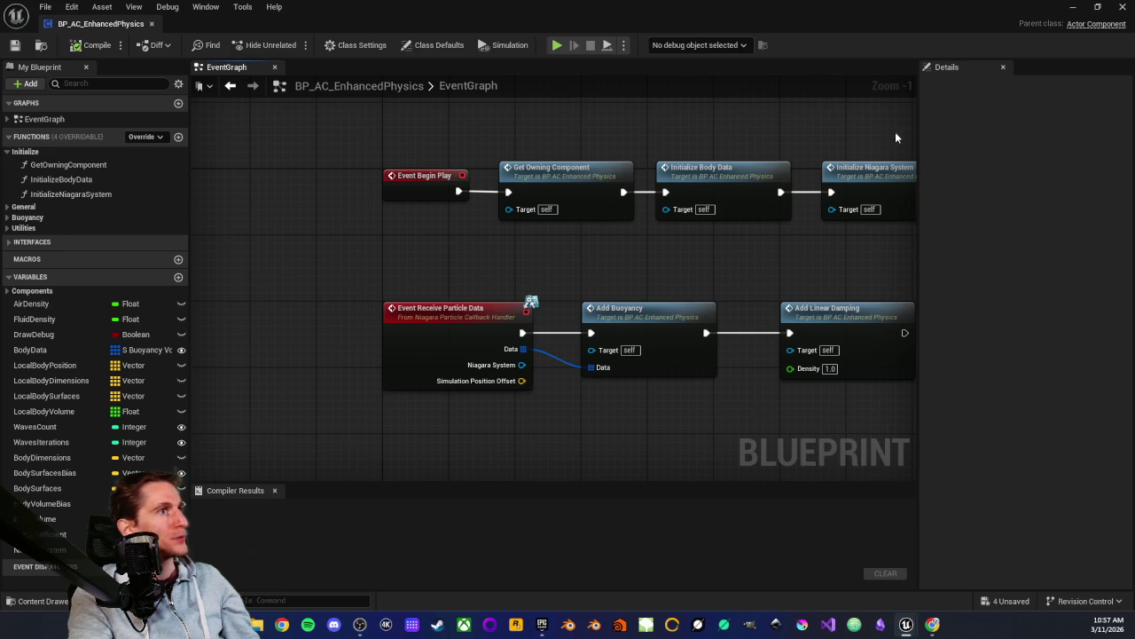
# Check Class Defaults and the implemented interfaces in Class Settings, then close BP_AC_EnhancedPhysics
pyautogui.click(434, 45)
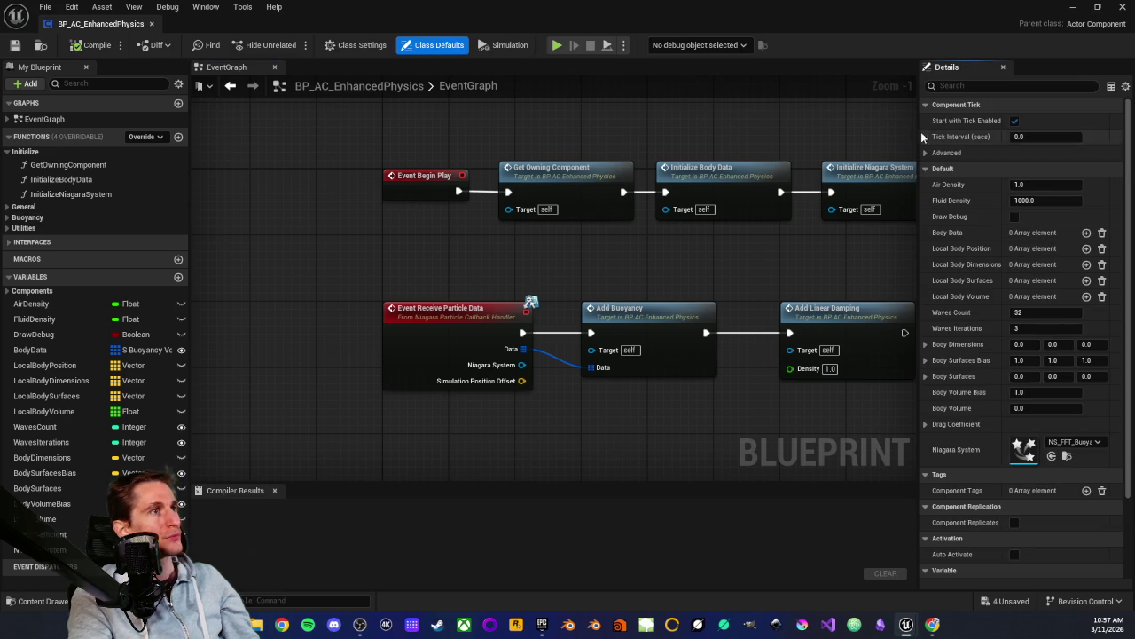
pyautogui.click(353, 45)
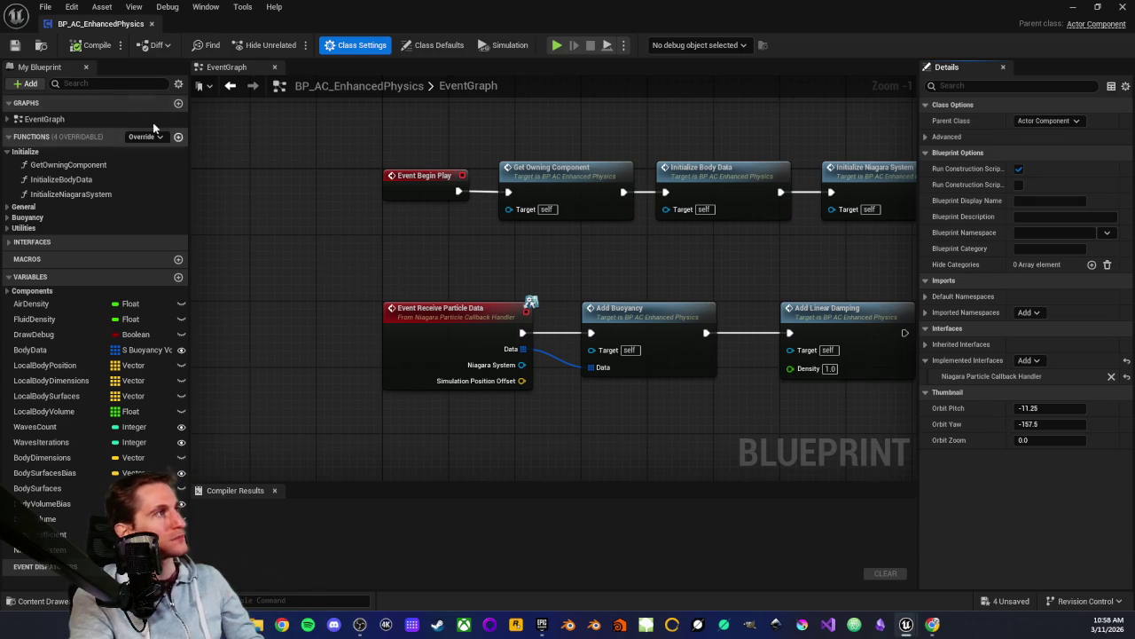
pyautogui.click(151, 24)
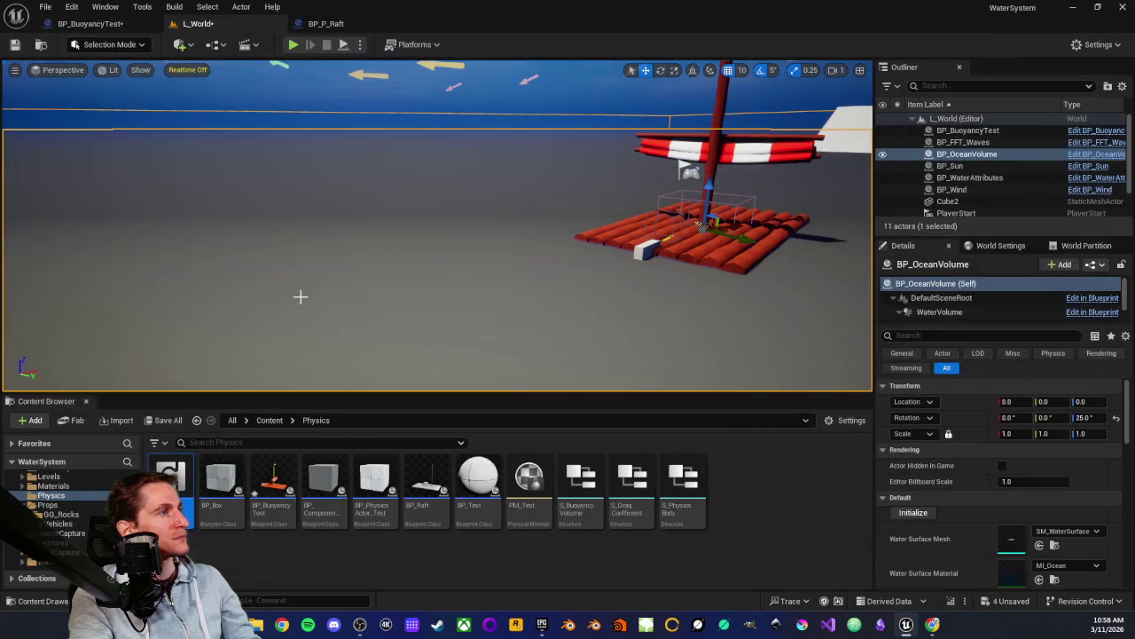
# Create an Actor Component Blueprint named BP_AC_Wind in the Wind folder and open it
pyautogui.scroll(-2, 55, 497)
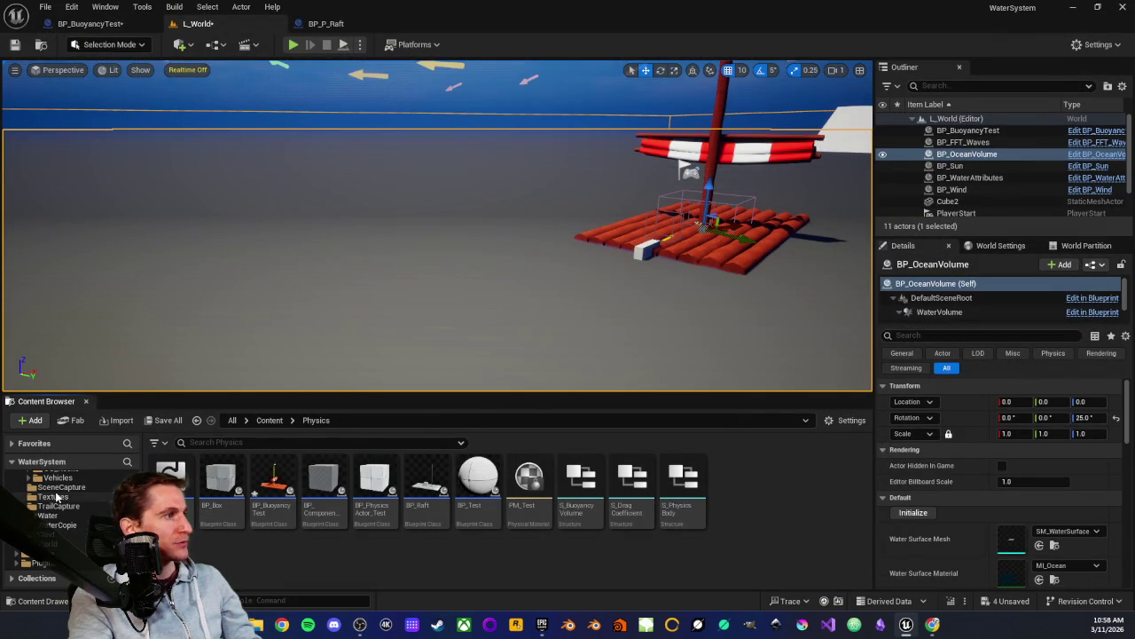
pyautogui.click(63, 535)
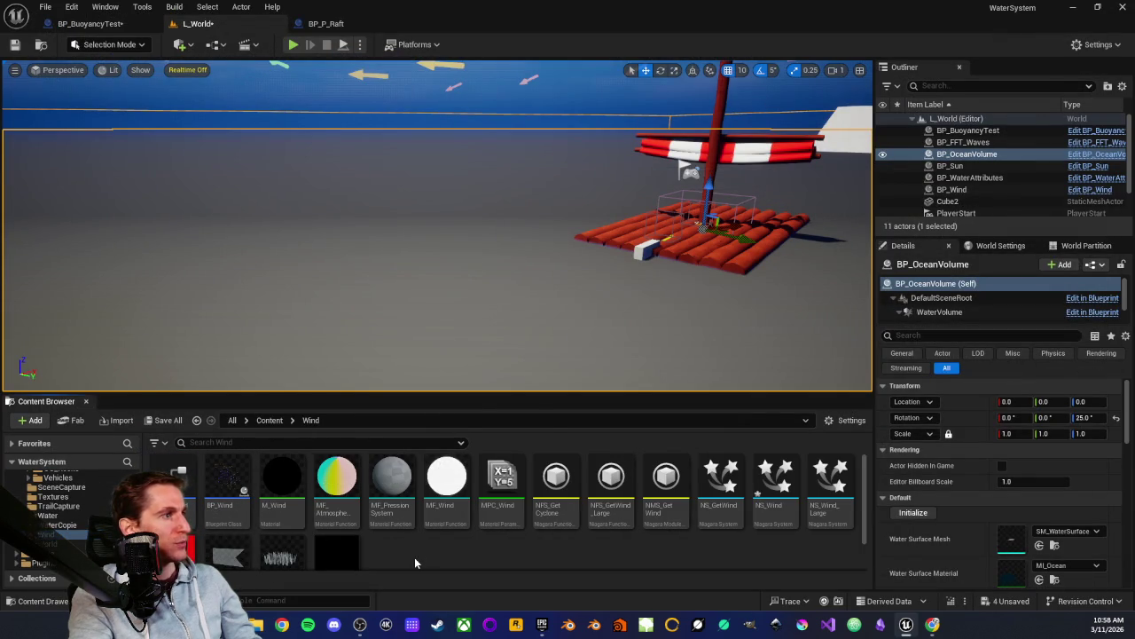
pyautogui.rightClick(414, 557)
pyautogui.click(461, 226)
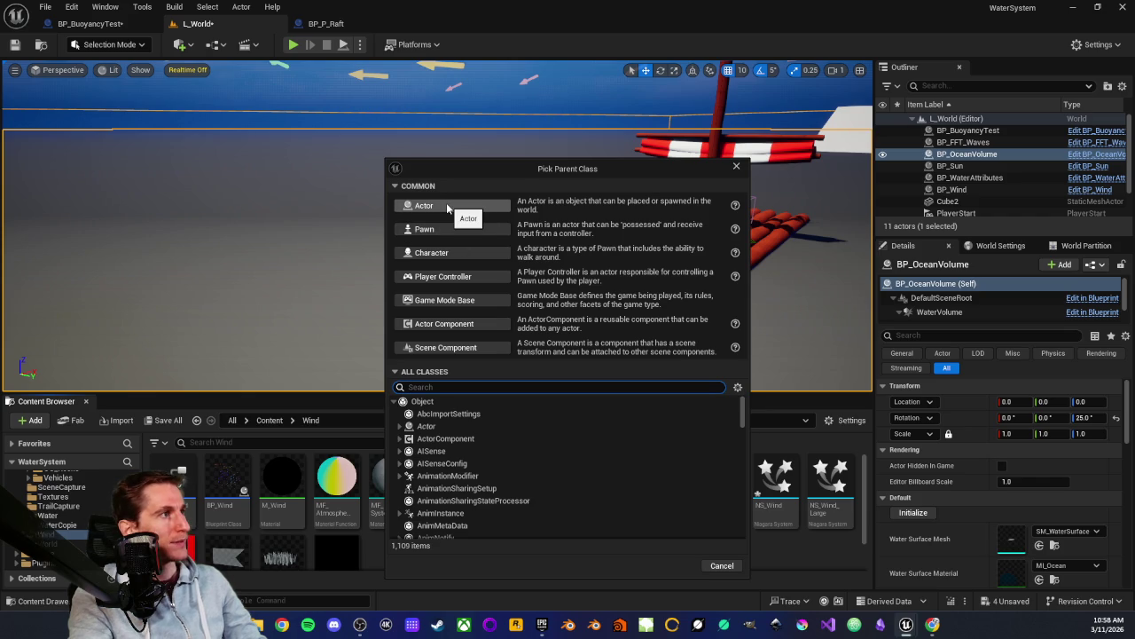
pyautogui.click(446, 324)
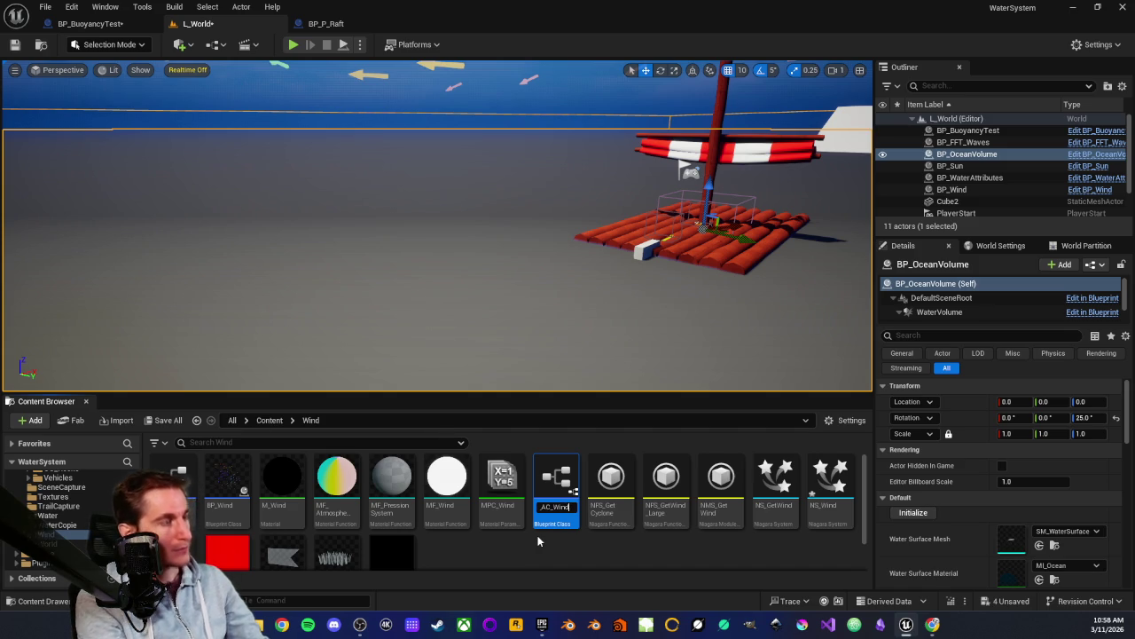
pyautogui.press('Return')
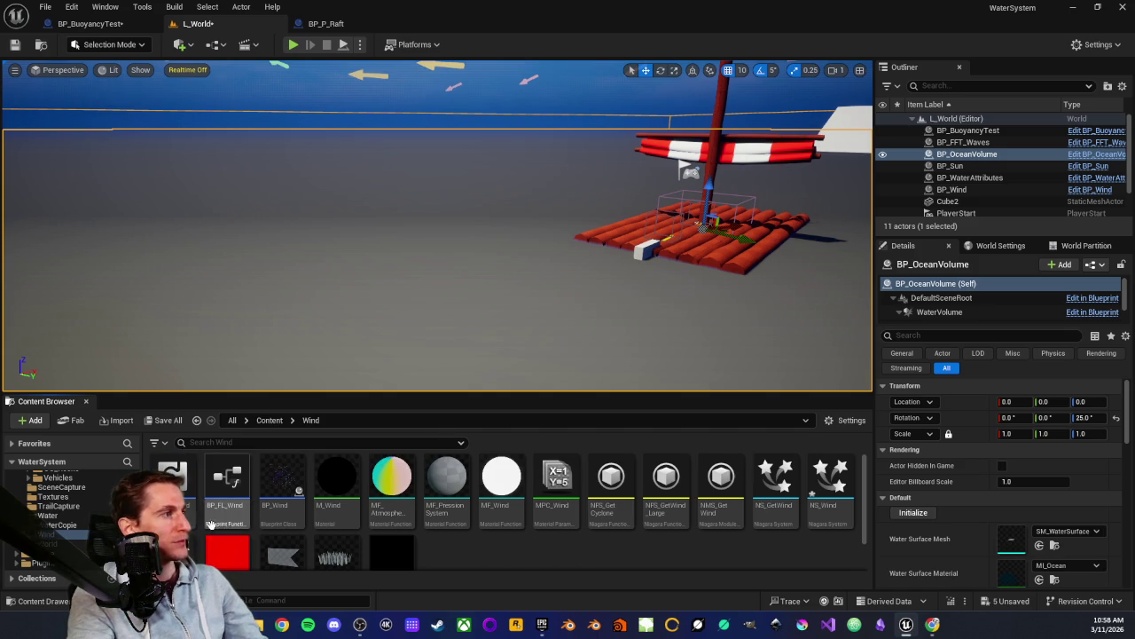
pyautogui.doubleClick(173, 479)
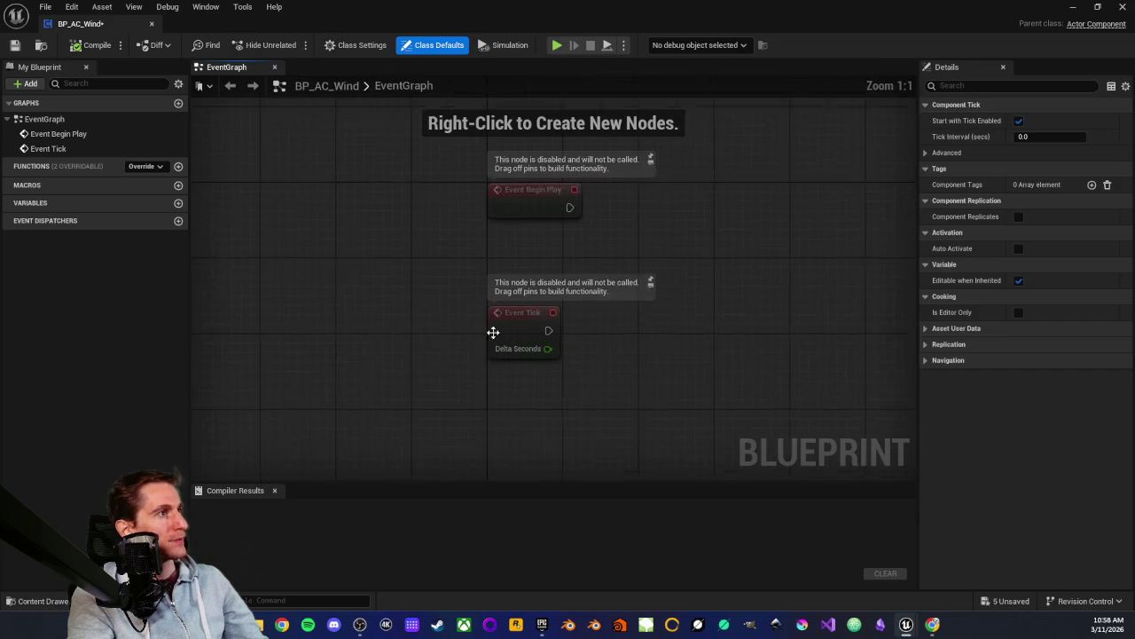
# Add a Receive Particle Data node by searching 'receive', then delete it
pyautogui.moveTo(479, 231)
pyautogui.mouseDown()
pyautogui.moveTo(399, 316)
pyautogui.moveTo(442, 352)
pyautogui.mouseUp()
pyautogui.rightClick(498, 356)
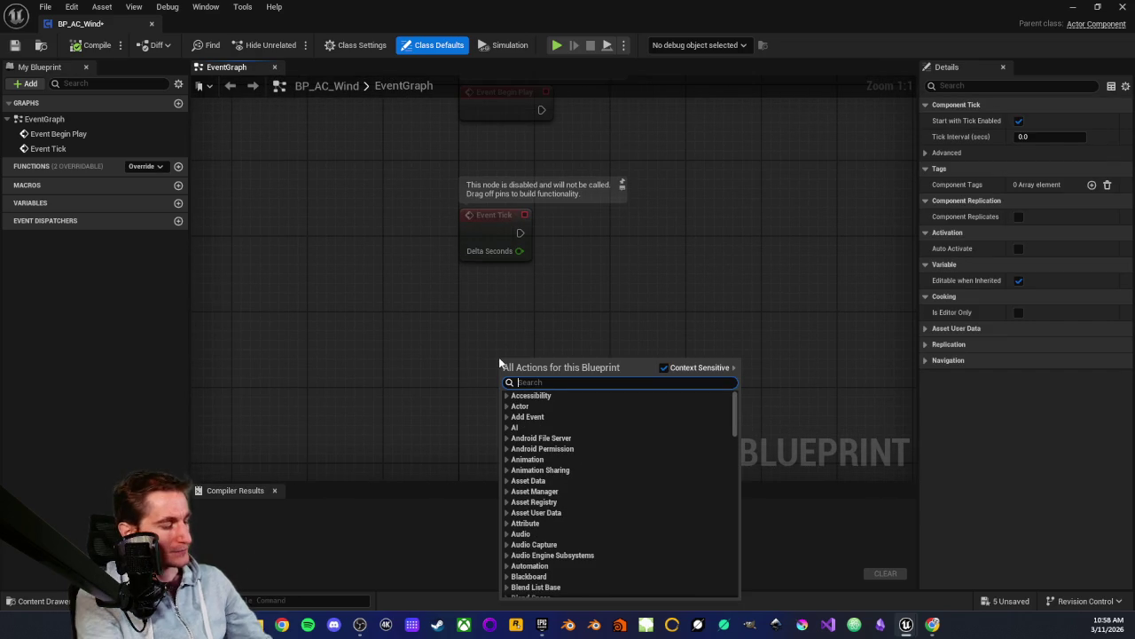
pyautogui.write('receive')
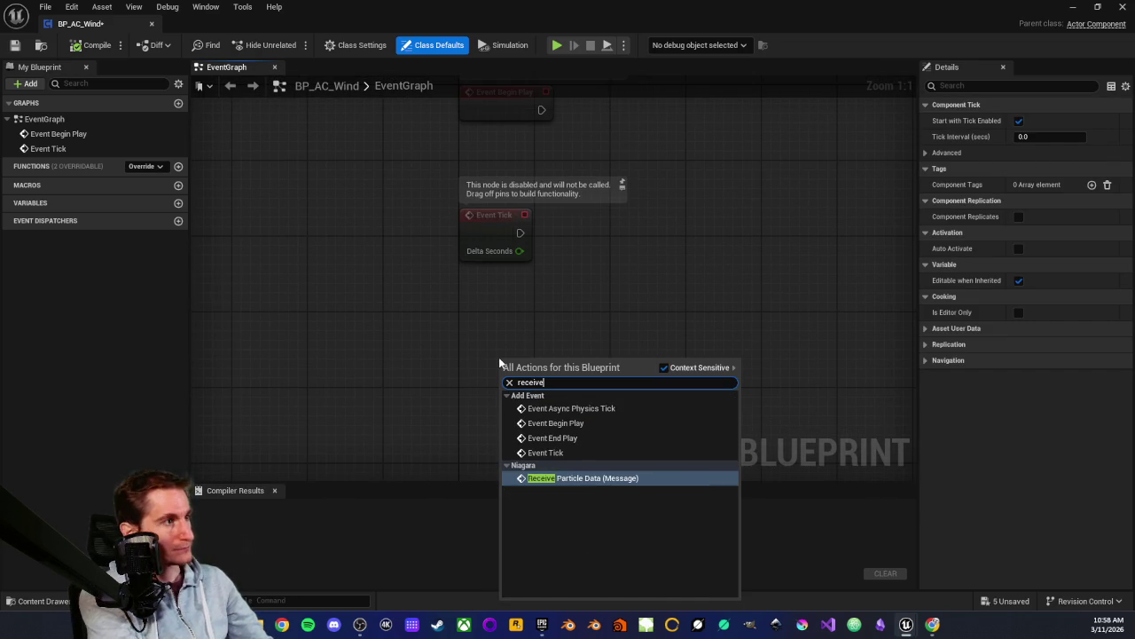
pyautogui.click(543, 480)
pyautogui.scroll(-1, 491, 326)
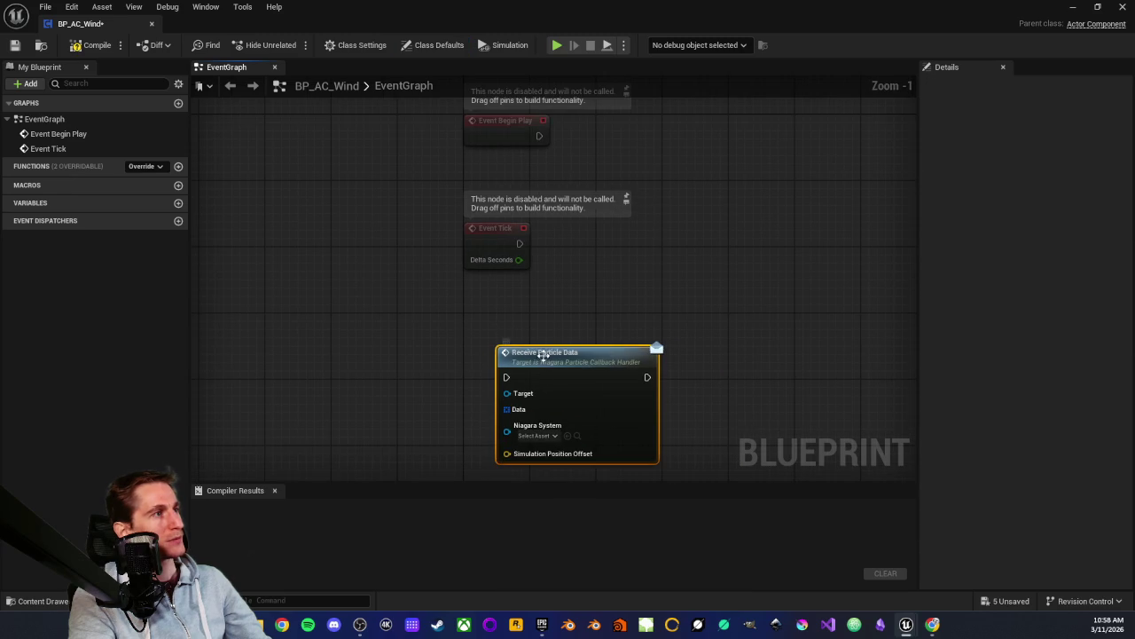
pyautogui.scroll(1, 524, 355)
pyautogui.press('Delete')
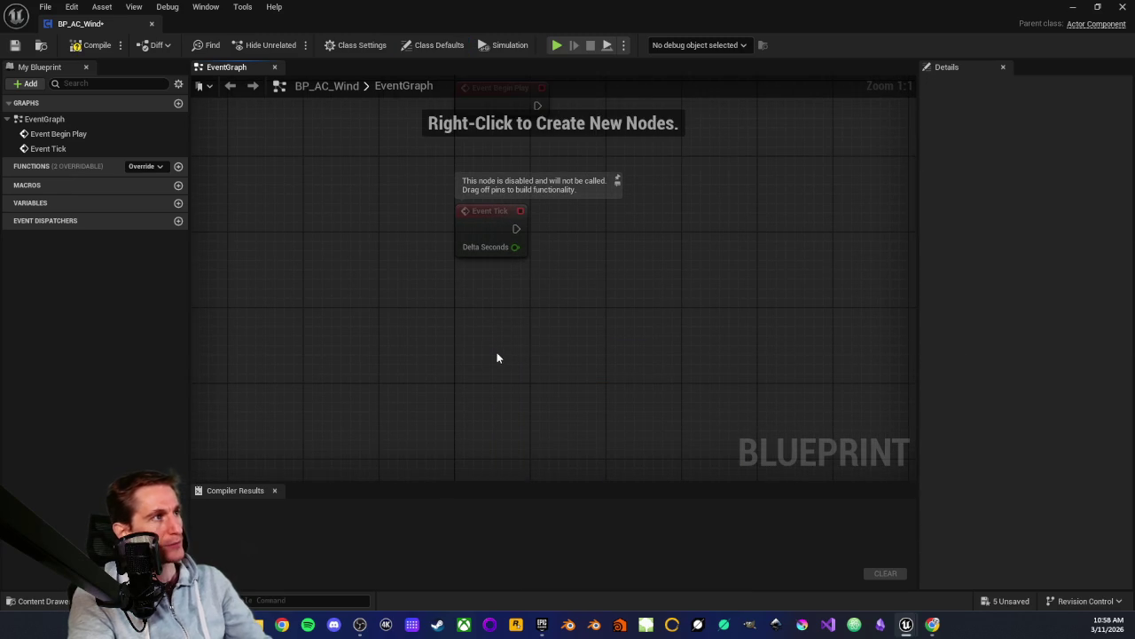
# Search 'event receive' with Context Sensitive toggled off and on, cancel, and view Class Settings
pyautogui.rightClick(487, 353)
pyautogui.write('ev')
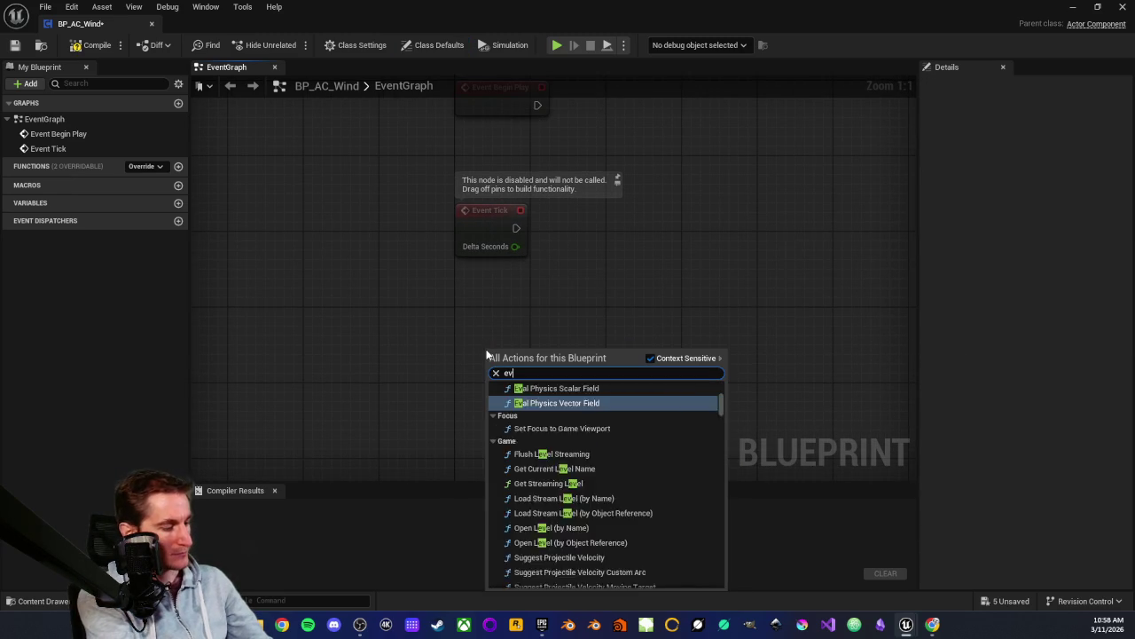
pyautogui.write('ent receive')
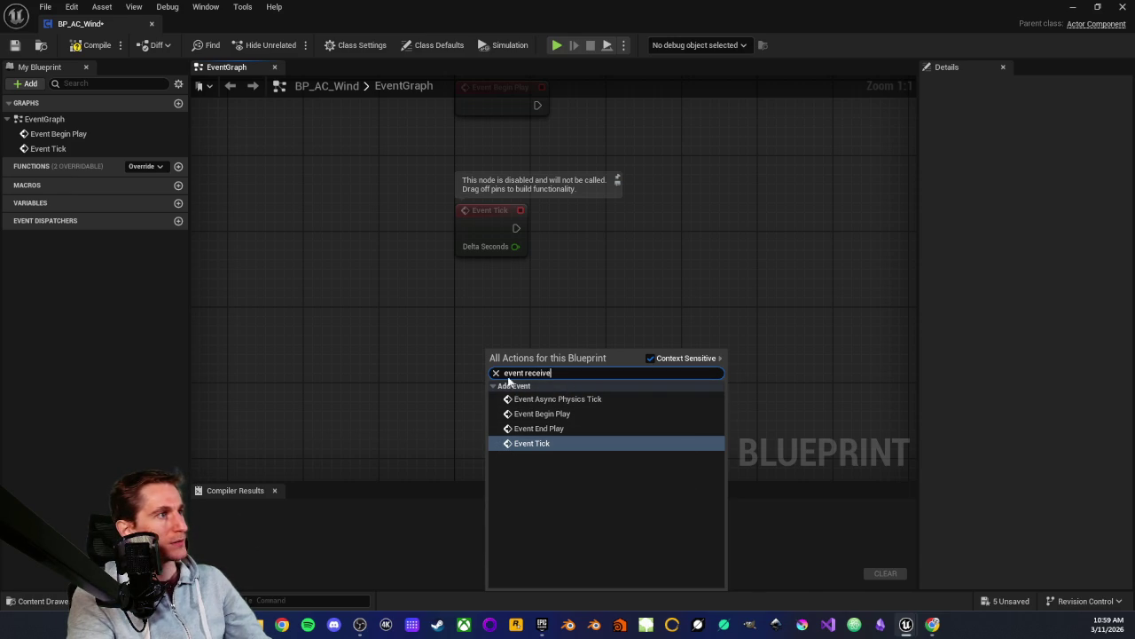
pyautogui.moveTo(565, 374); pyautogui.dragTo(479, 378)
pyautogui.click(652, 357)
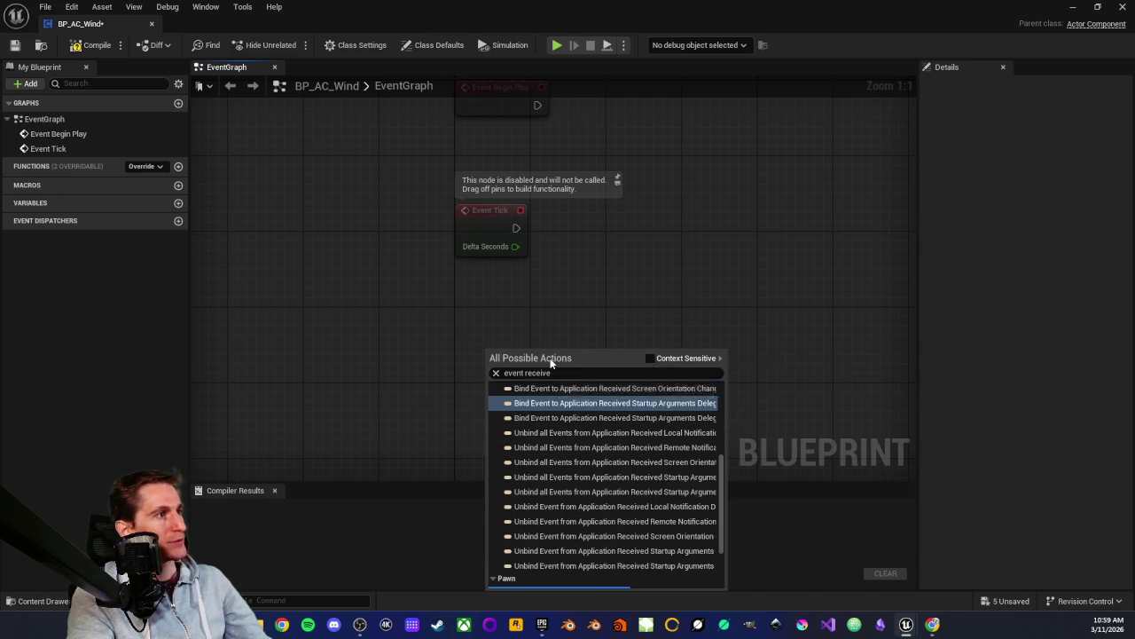
pyautogui.scroll(1, 556, 444)
pyautogui.scroll(-10, 572, 470)
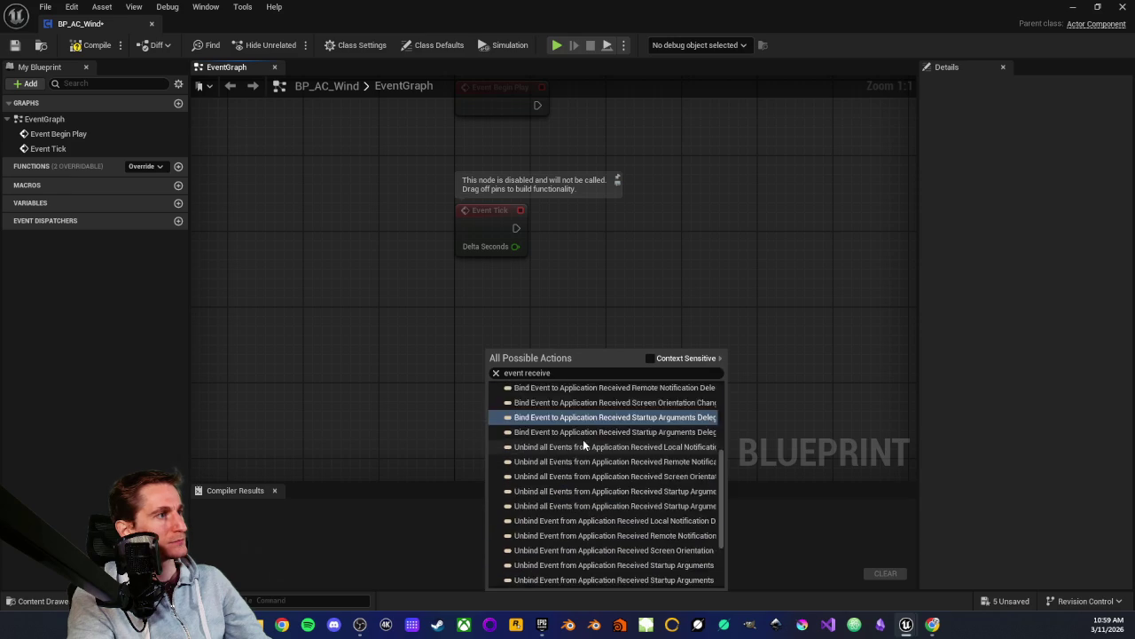
pyautogui.scroll(12, 572, 495)
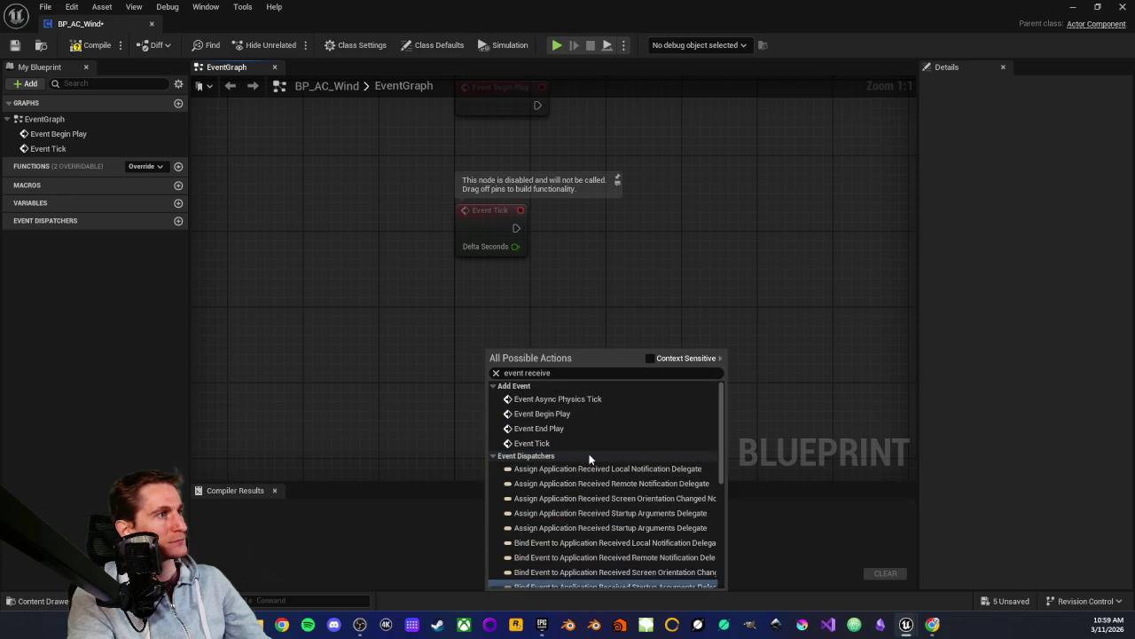
pyautogui.click(652, 358)
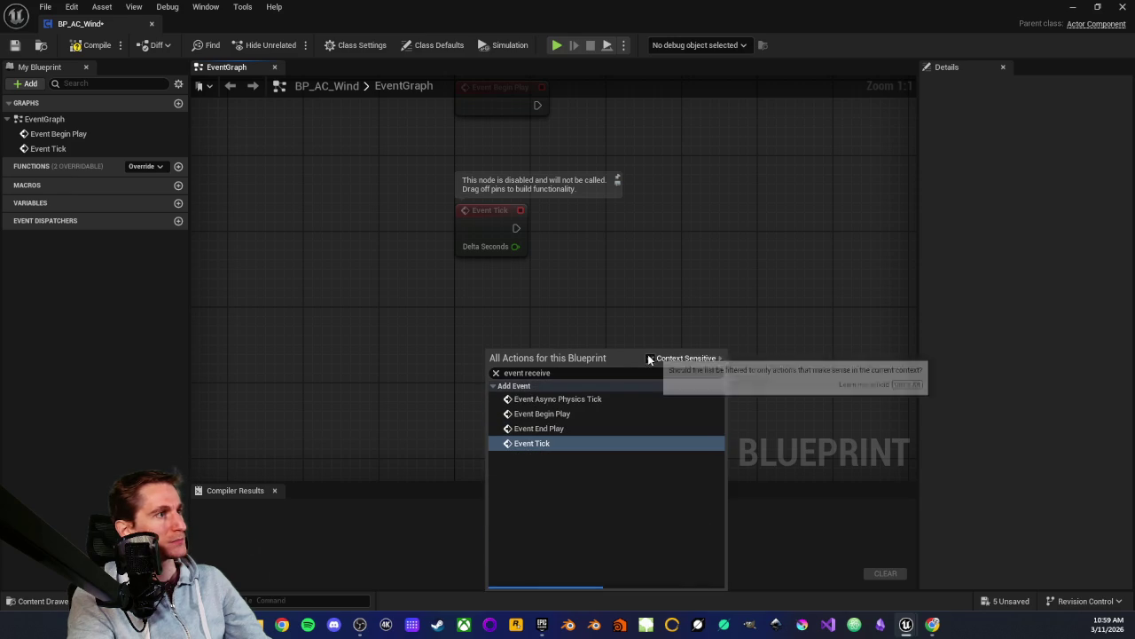
pyautogui.click(450, 319)
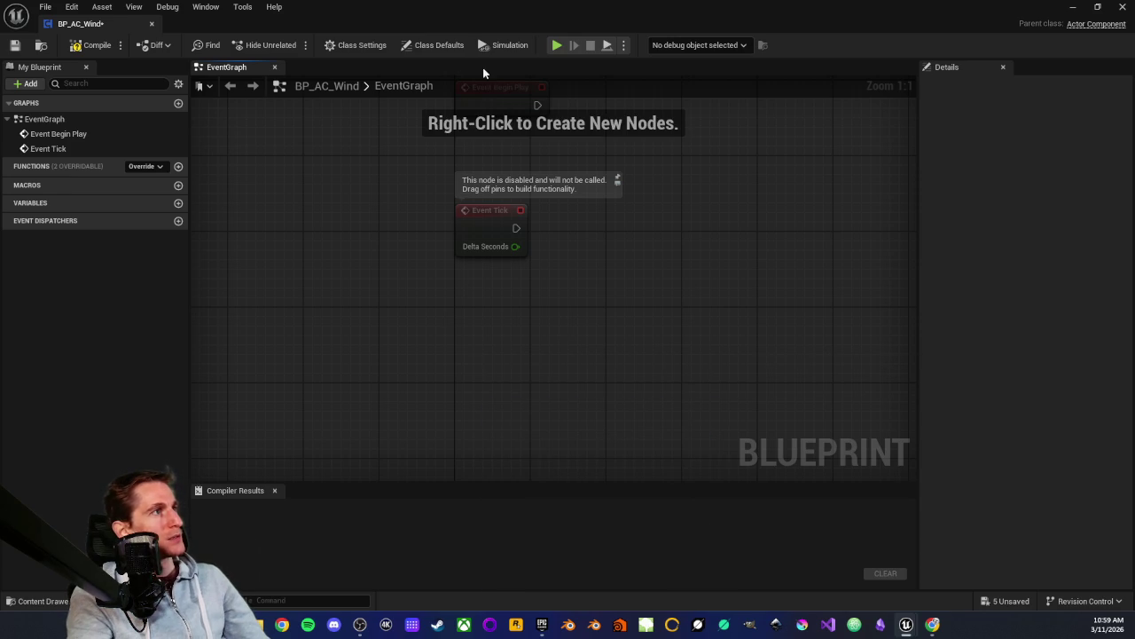
pyautogui.click(363, 44)
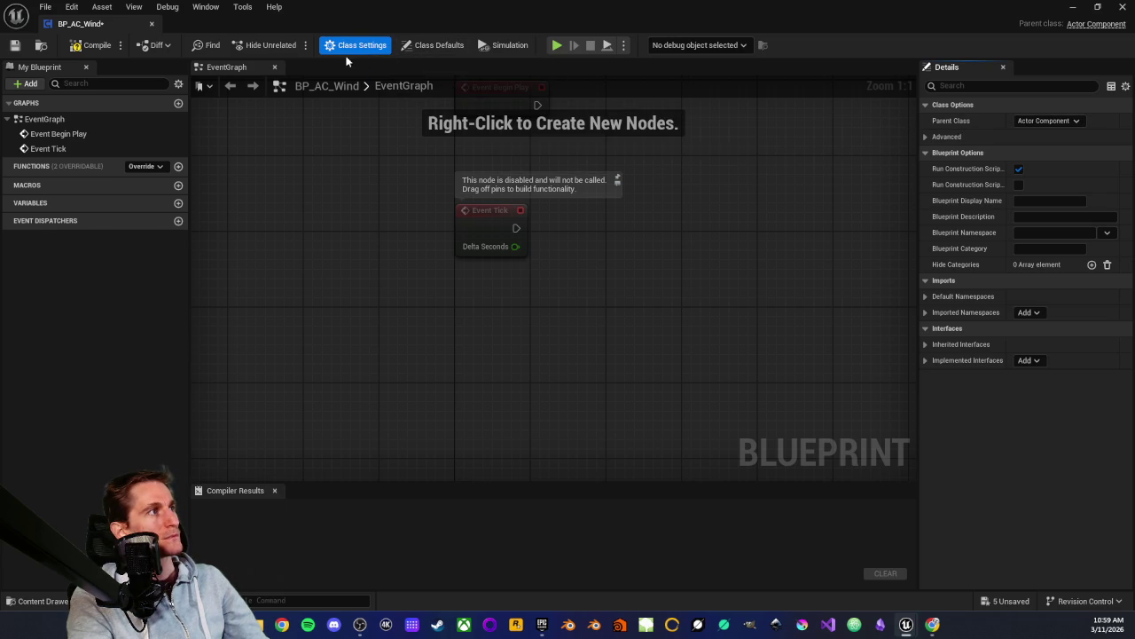
# Dock the BP_AC_Wind editor tab alongside the other open assets
pyautogui.click(429, 46)
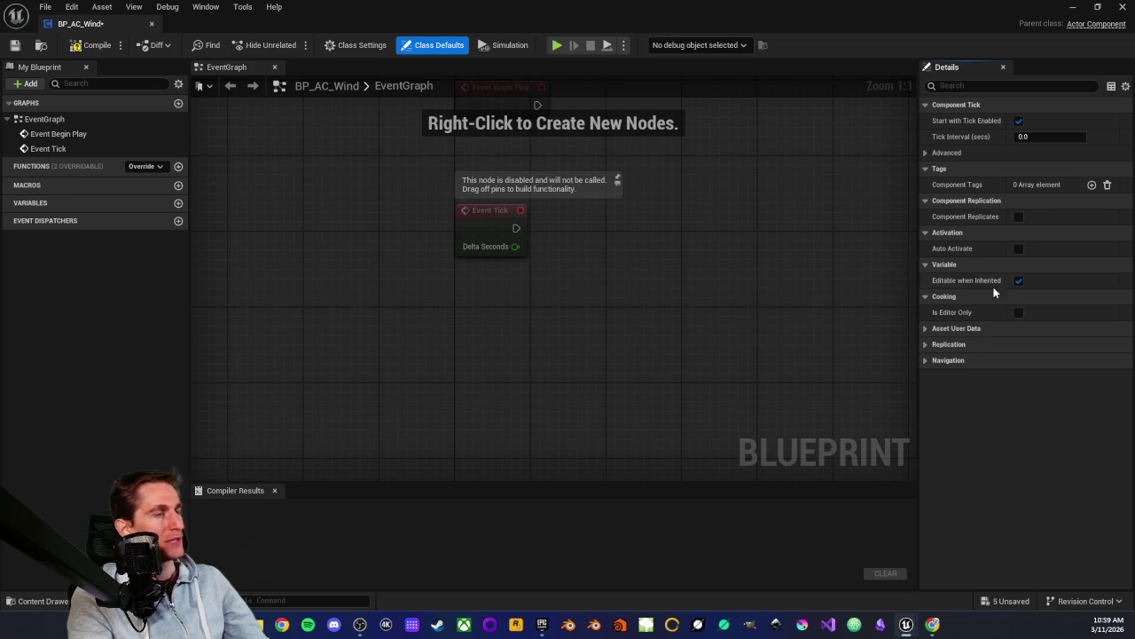
pyautogui.click(382, 228)
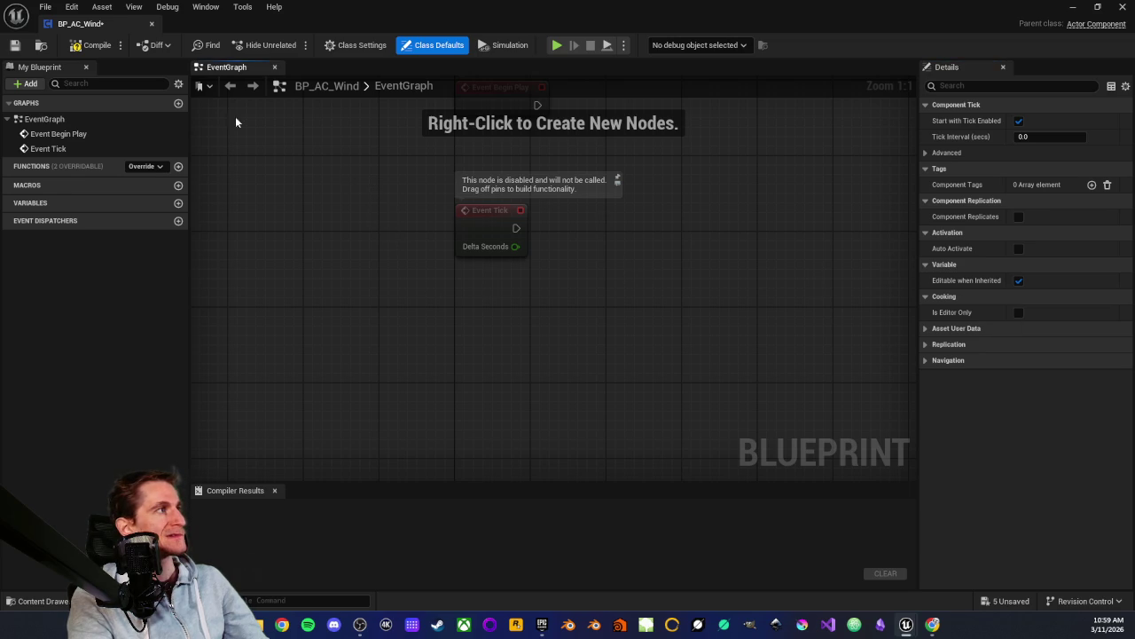
pyautogui.moveTo(97, 24)
pyautogui.mouseDown()
pyautogui.moveTo(355, 107)
pyautogui.moveTo(387, 24)
pyautogui.moveTo(465, 29)
pyautogui.mouseUp()
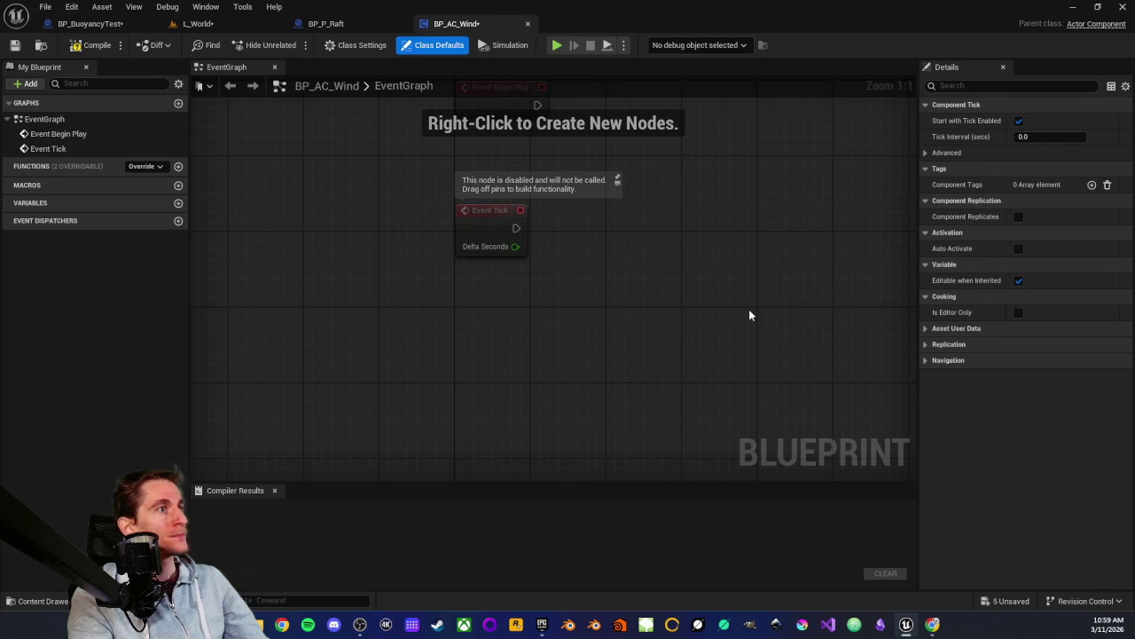
# Implement NiagaraParticleCallbackHandler in Class Settings and add an Event Receive Particle Data node
pyautogui.click(353, 45)
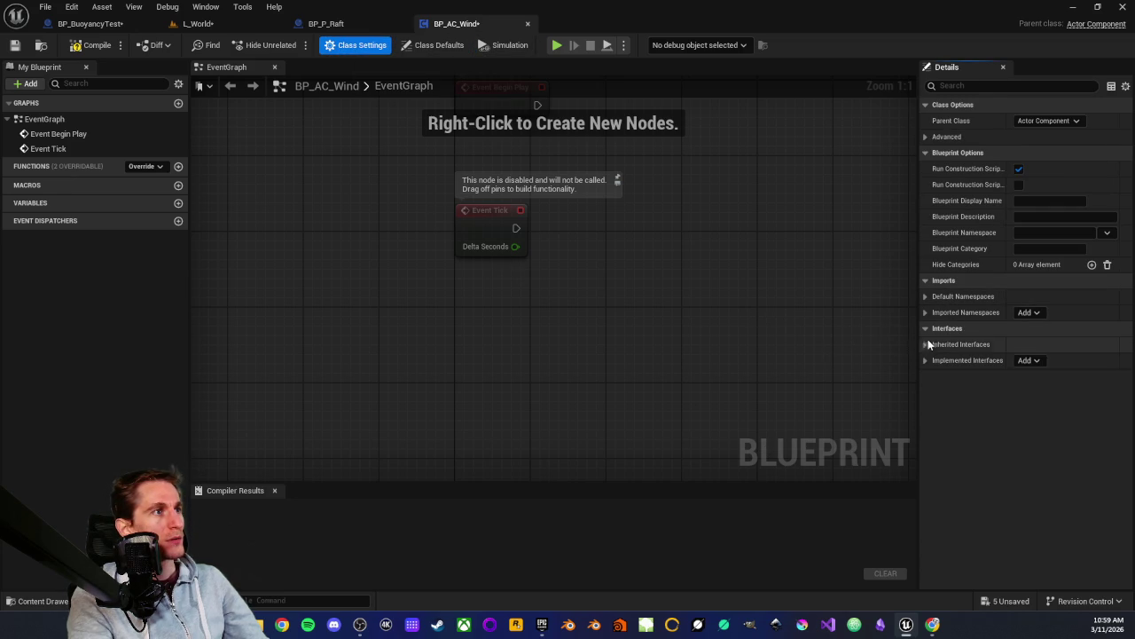
pyautogui.click(1029, 360)
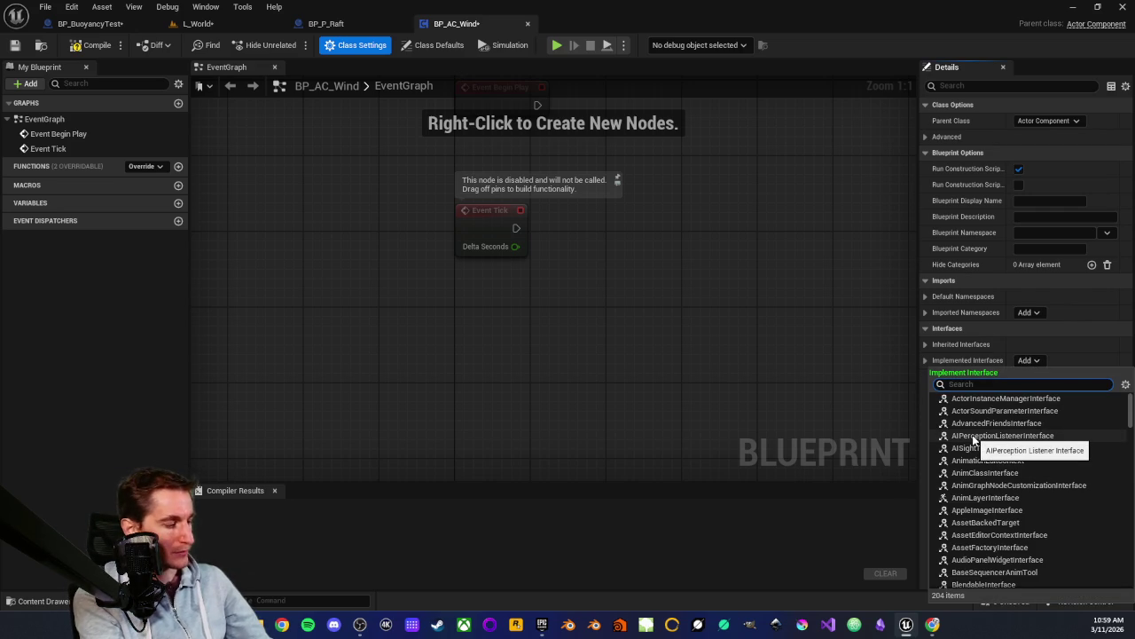
pyautogui.write('particles')
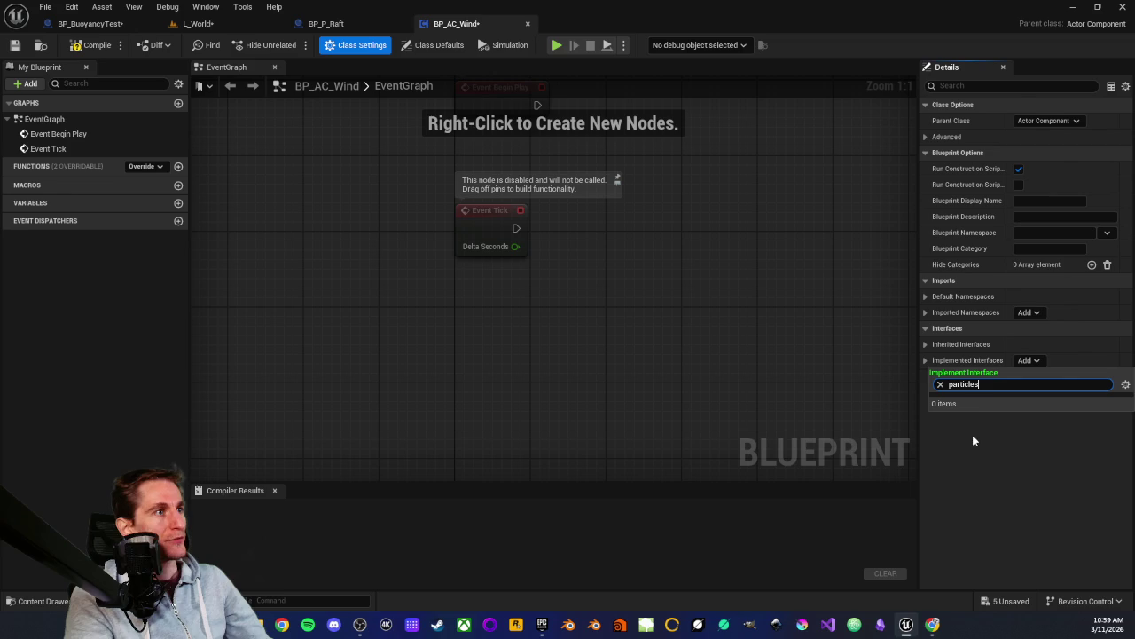
pyautogui.press('BackSpace')
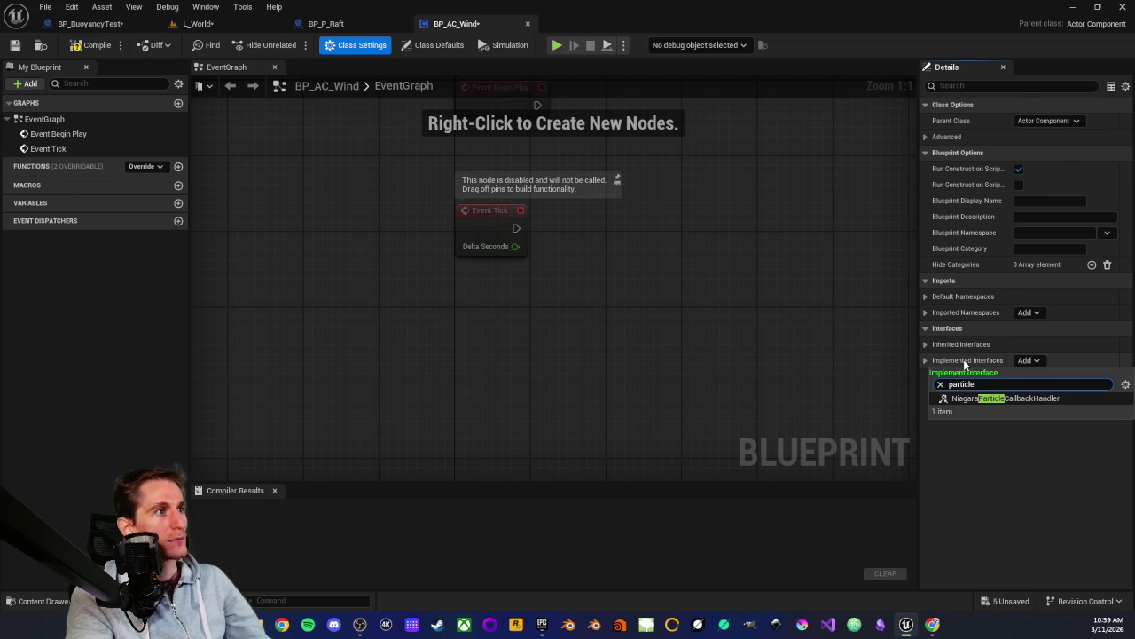
pyautogui.click(985, 398)
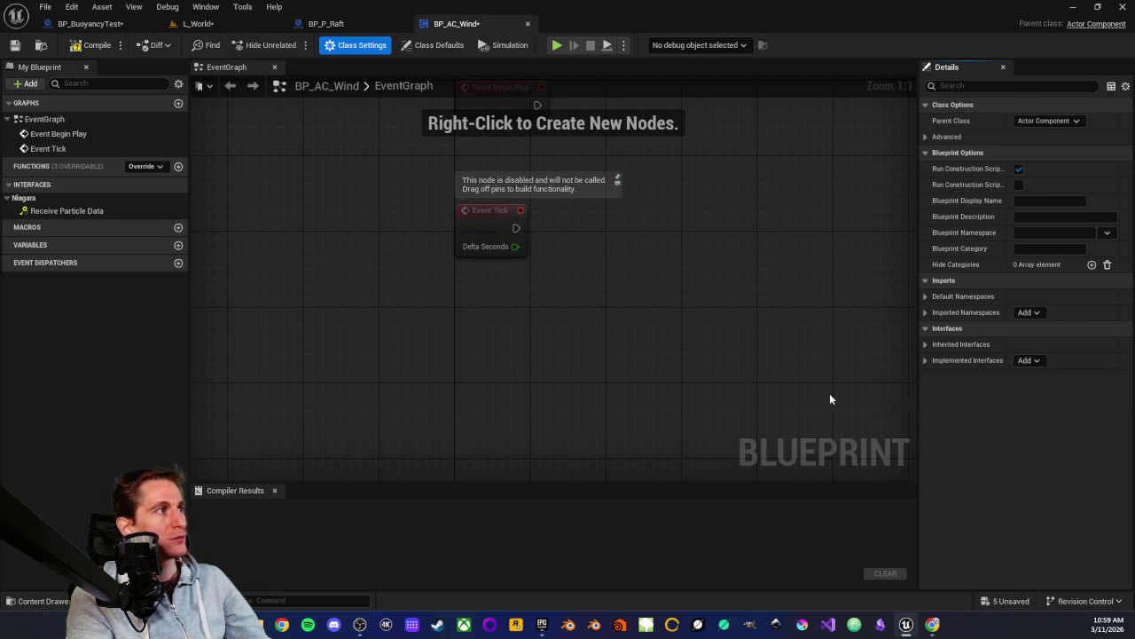
pyautogui.doubleClick(61, 213)
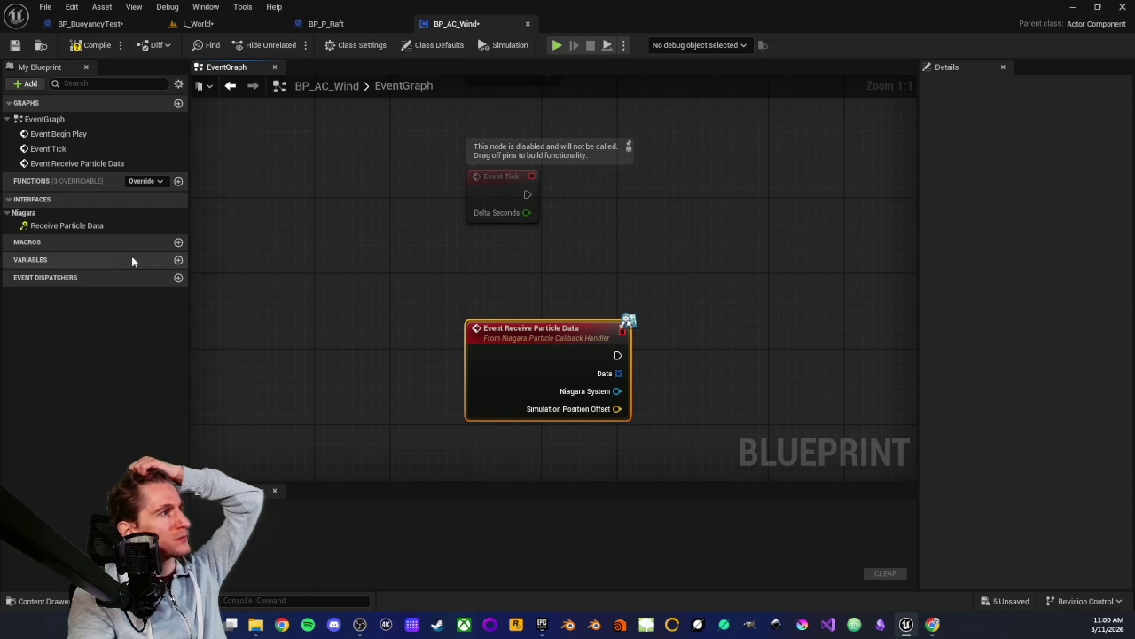
pyautogui.moveTo(88, 229)
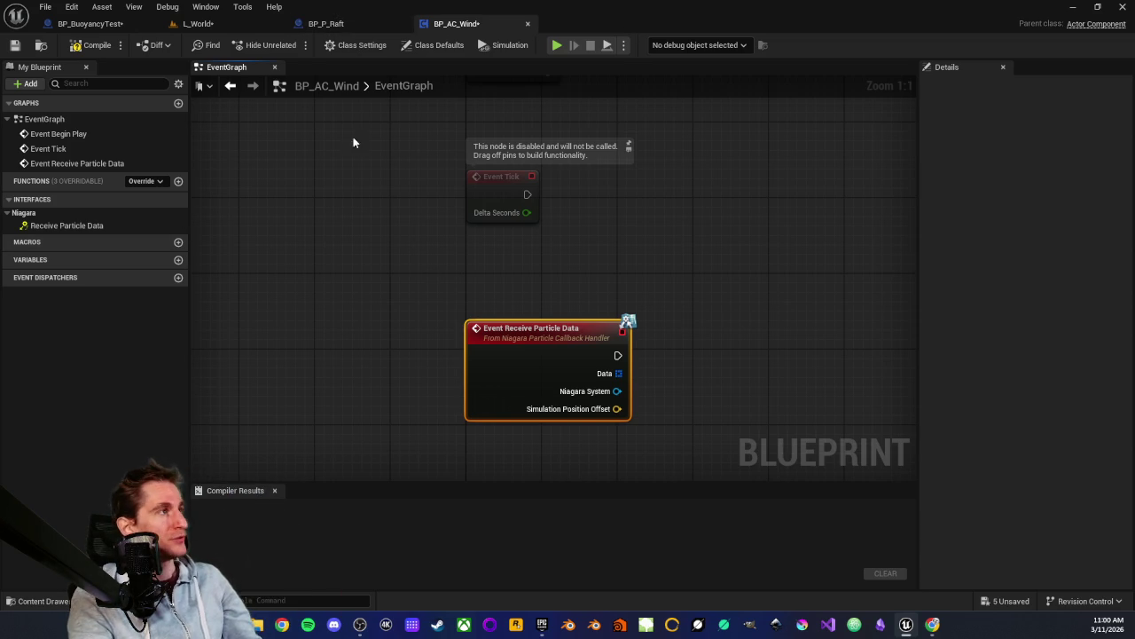
pyautogui.moveTo(436, 282)
pyautogui.mouseDown()
pyautogui.moveTo(709, 418)
pyautogui.moveTo(701, 412)
pyautogui.mouseUp()
pyautogui.click(664, 381)
pyautogui.click(531, 329)
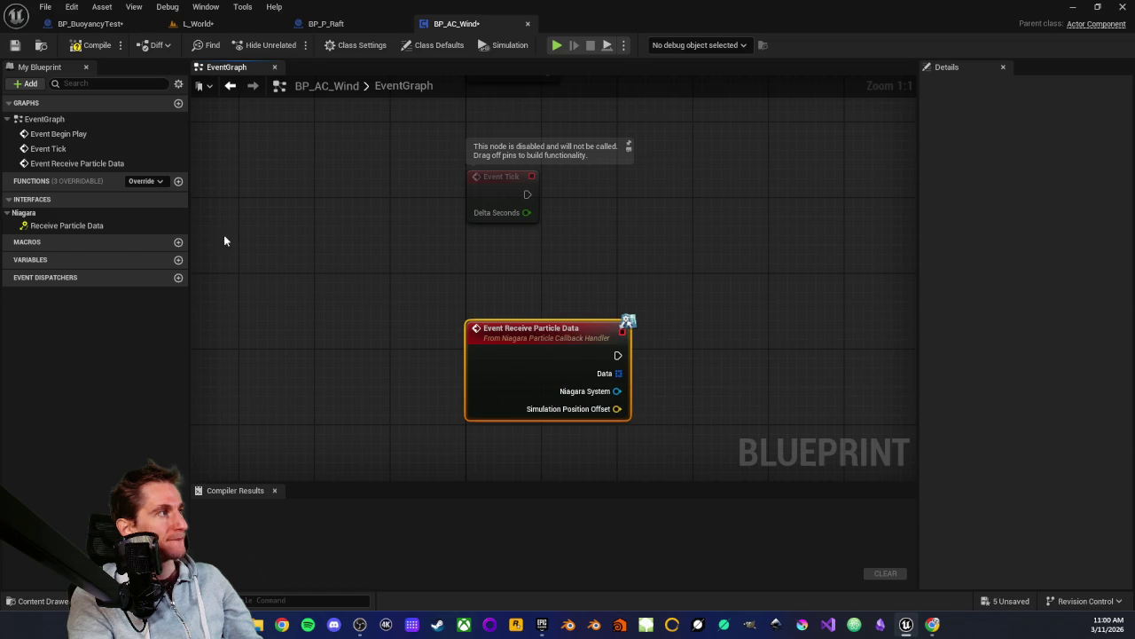
pyautogui.click(73, 229)
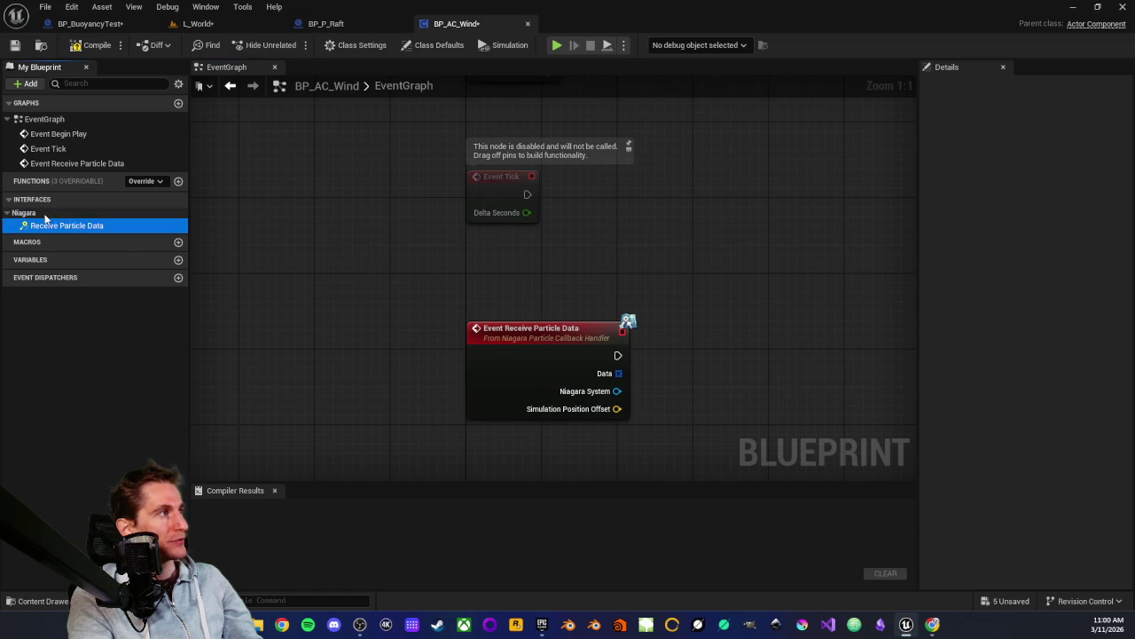
pyautogui.click(436, 45)
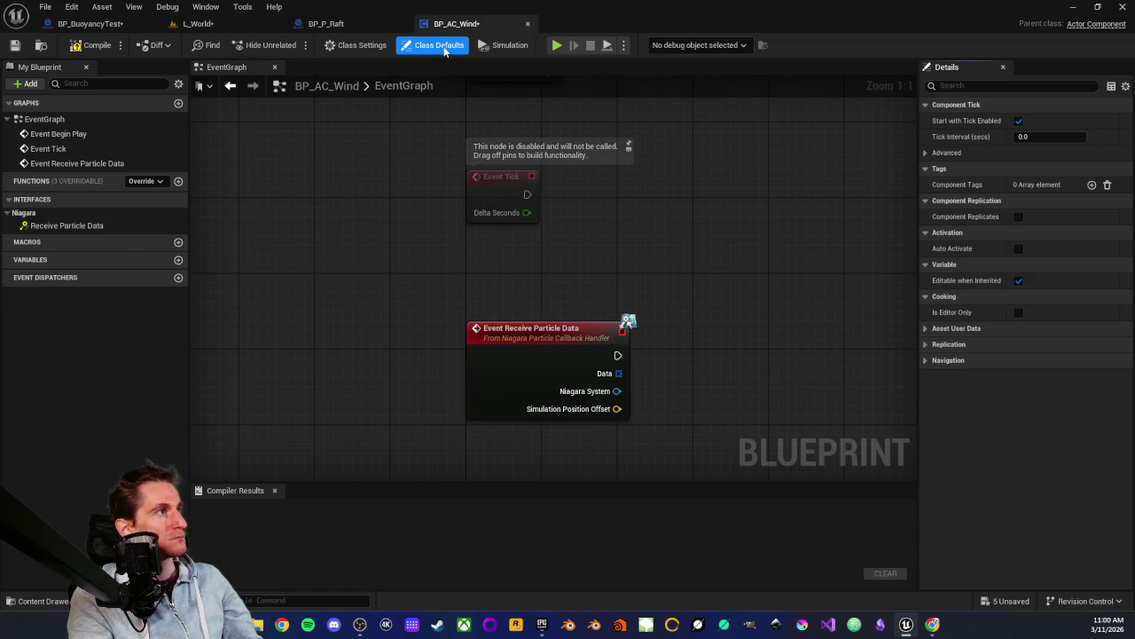
pyautogui.click(362, 45)
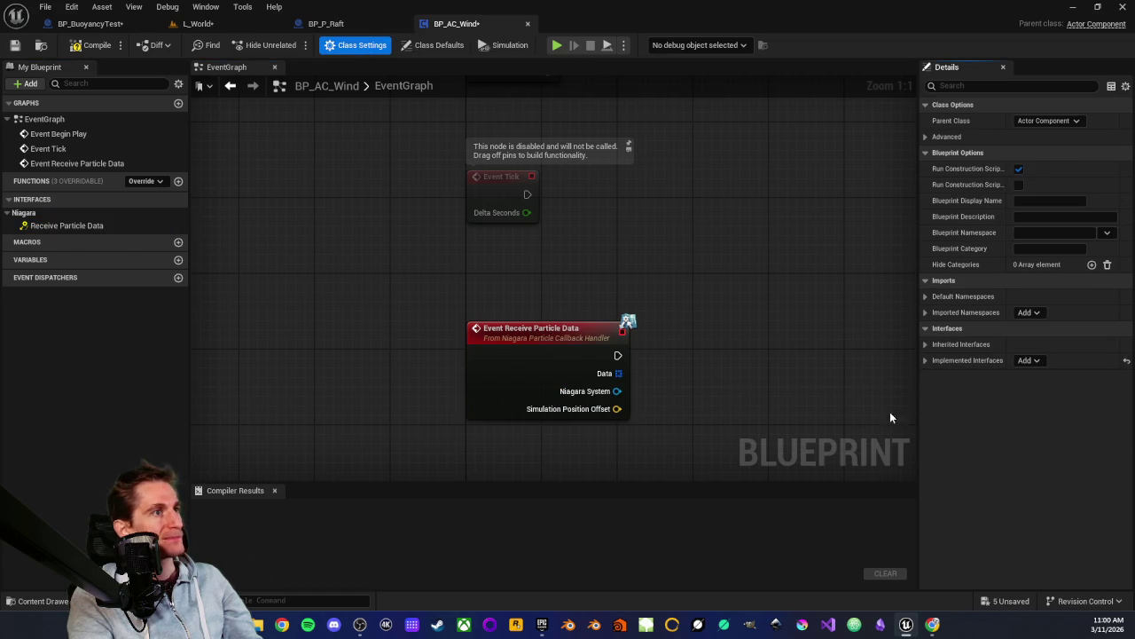
pyautogui.click(924, 362)
pyautogui.click(1025, 361)
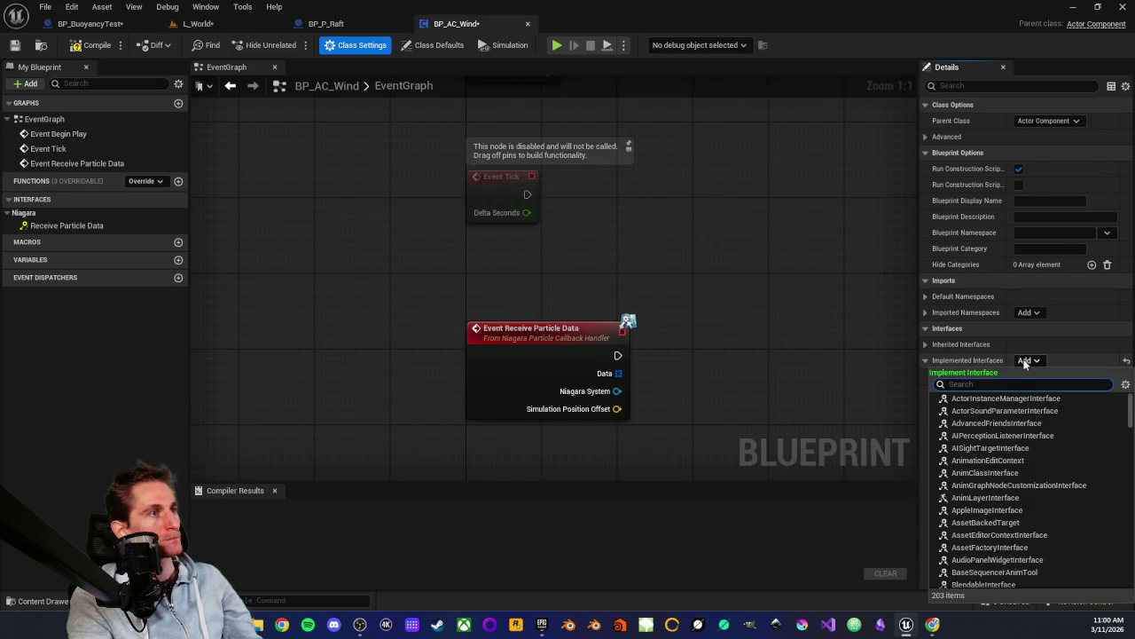
pyautogui.write('particle')
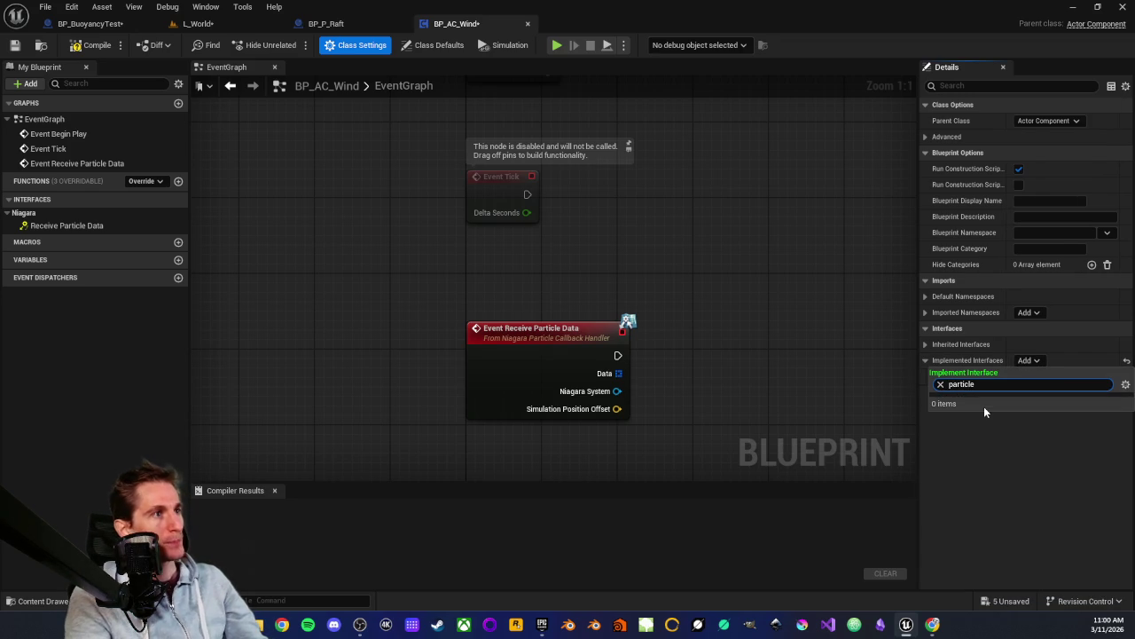
pyautogui.press('BackSpace')
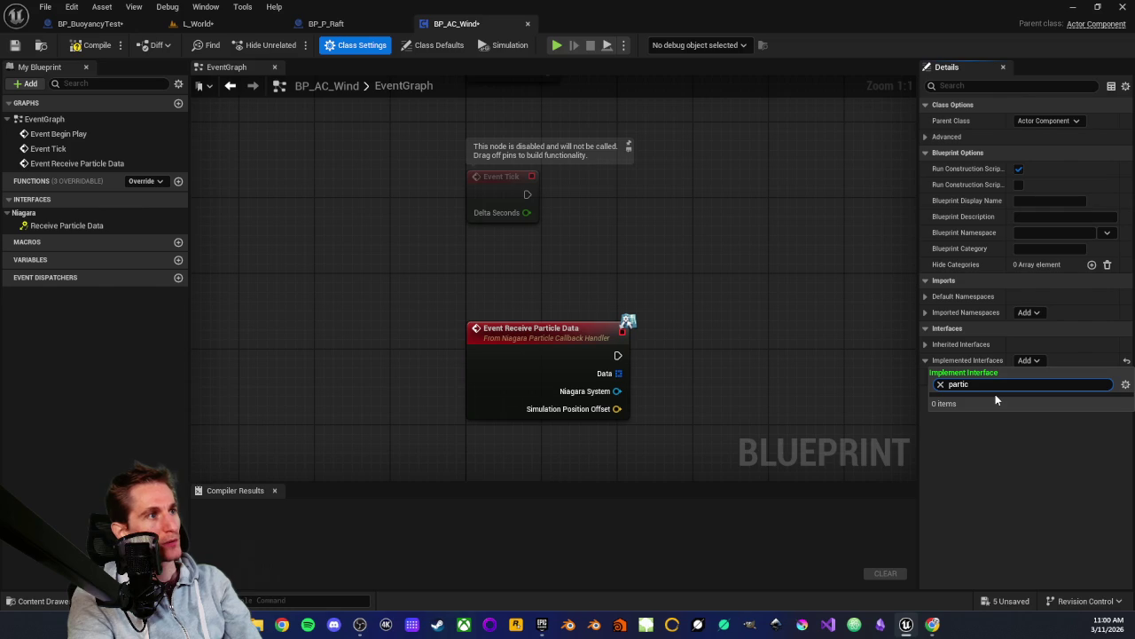
pyautogui.press('BackSpace')
pyautogui.press('BackSpace')
pyautogui.press('BackSpace')
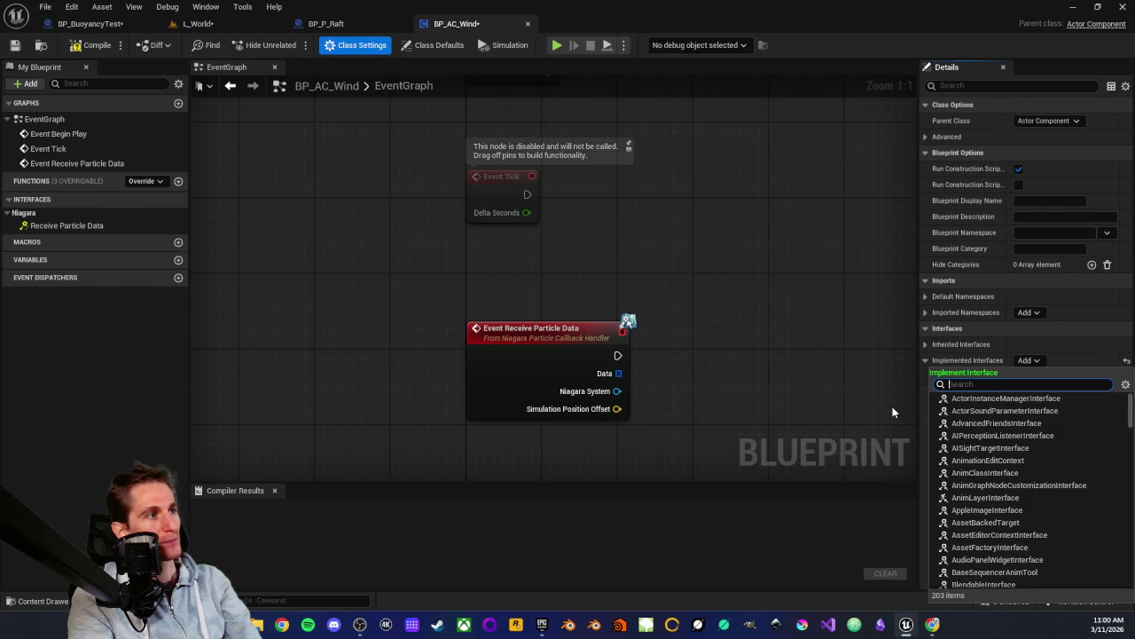
pyautogui.click(848, 381)
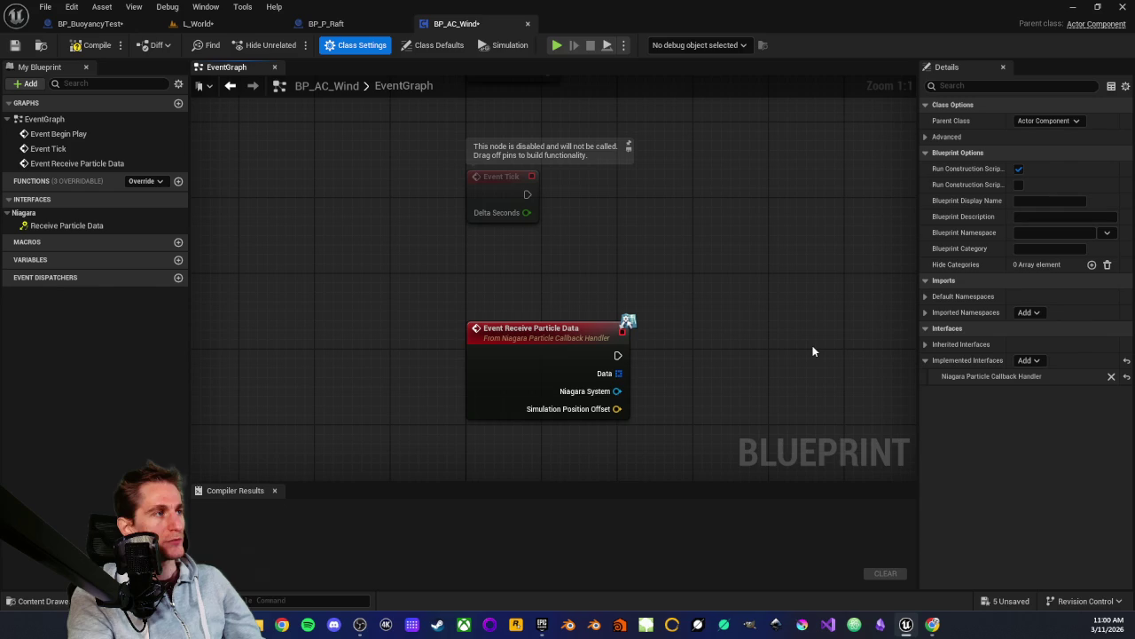
pyautogui.click(379, 300)
pyautogui.scroll(-1, 380, 300)
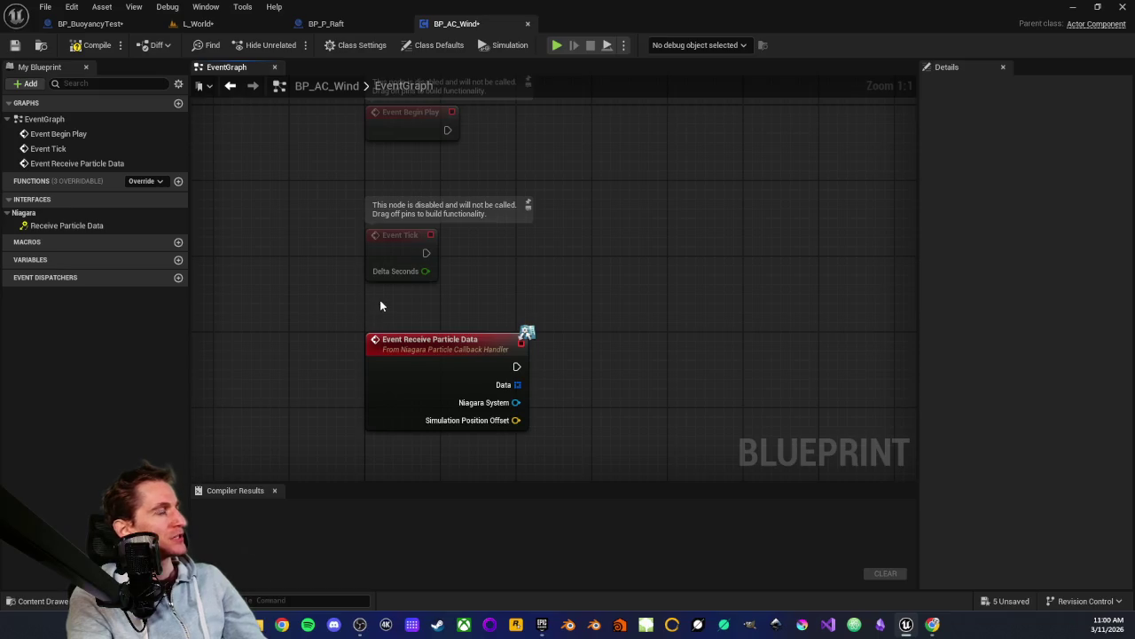
pyautogui.scroll(1, 319, 302)
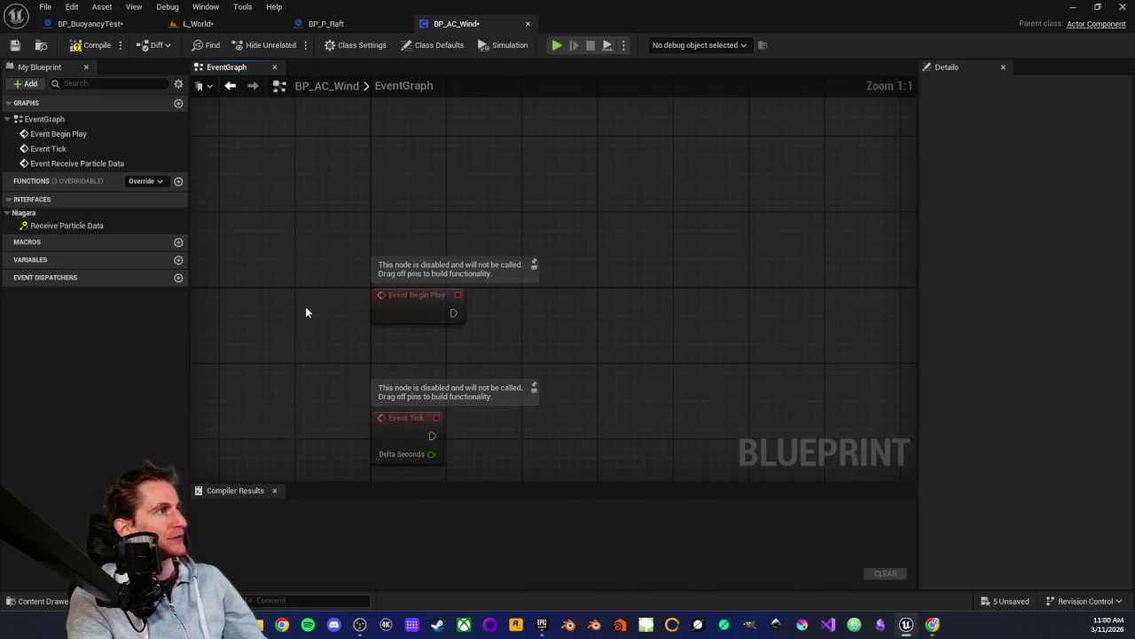
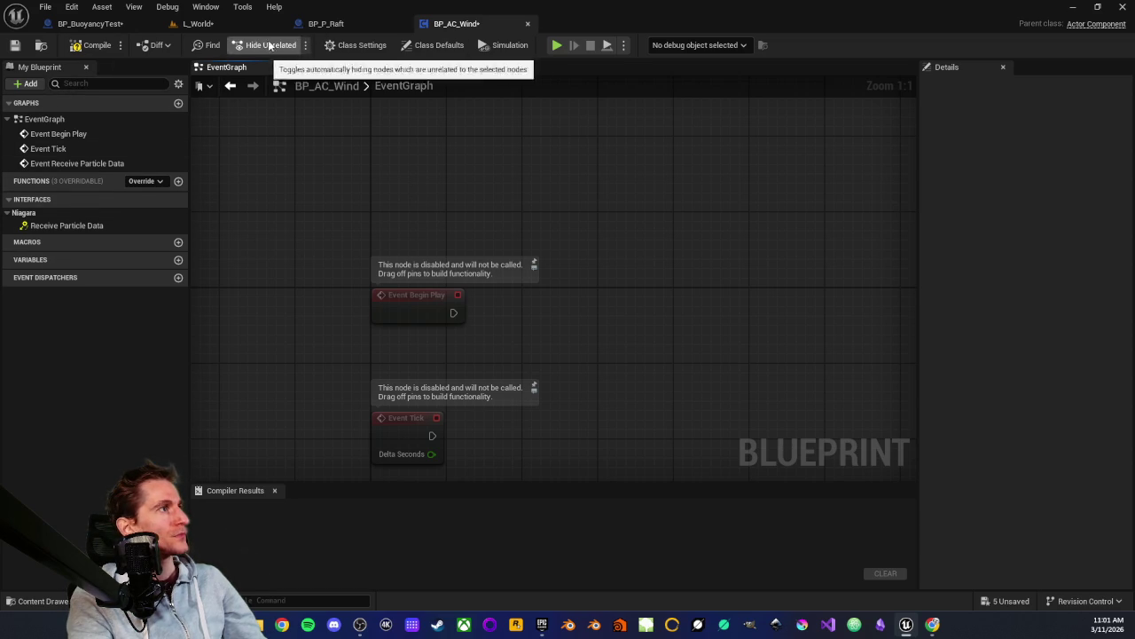
# Check BP_BuoyancyTest and L_World, then open BP_AC_EnhancedPhysics's InitializeNiagaraSystem function from the Physics folder
pyautogui.click(64, 23)
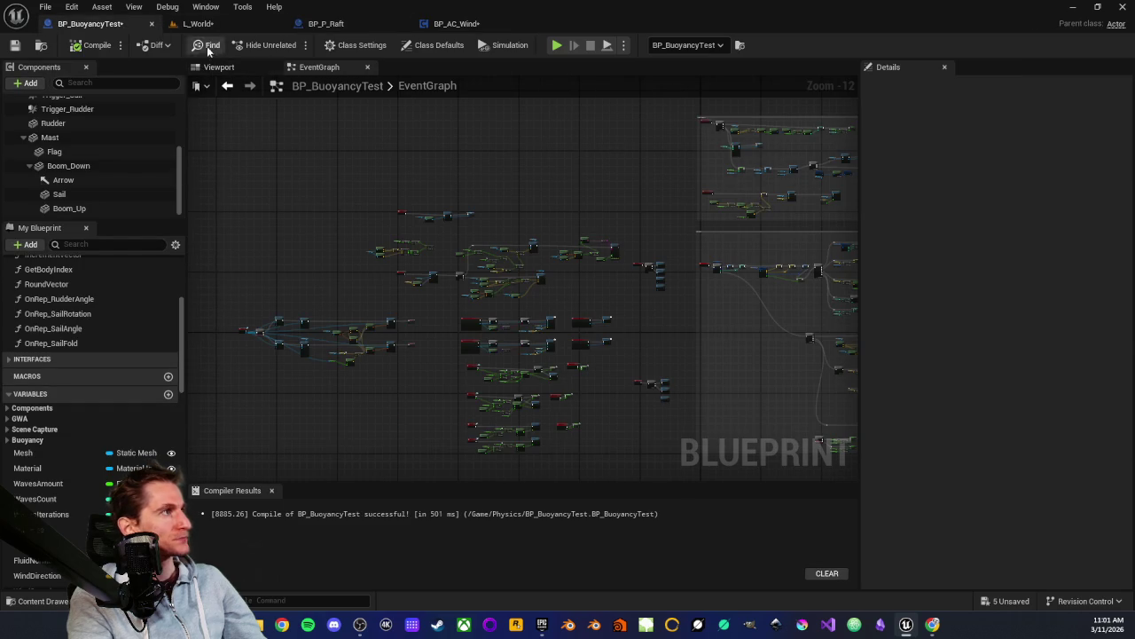
pyautogui.click(220, 23)
pyautogui.scroll(3, 62, 514)
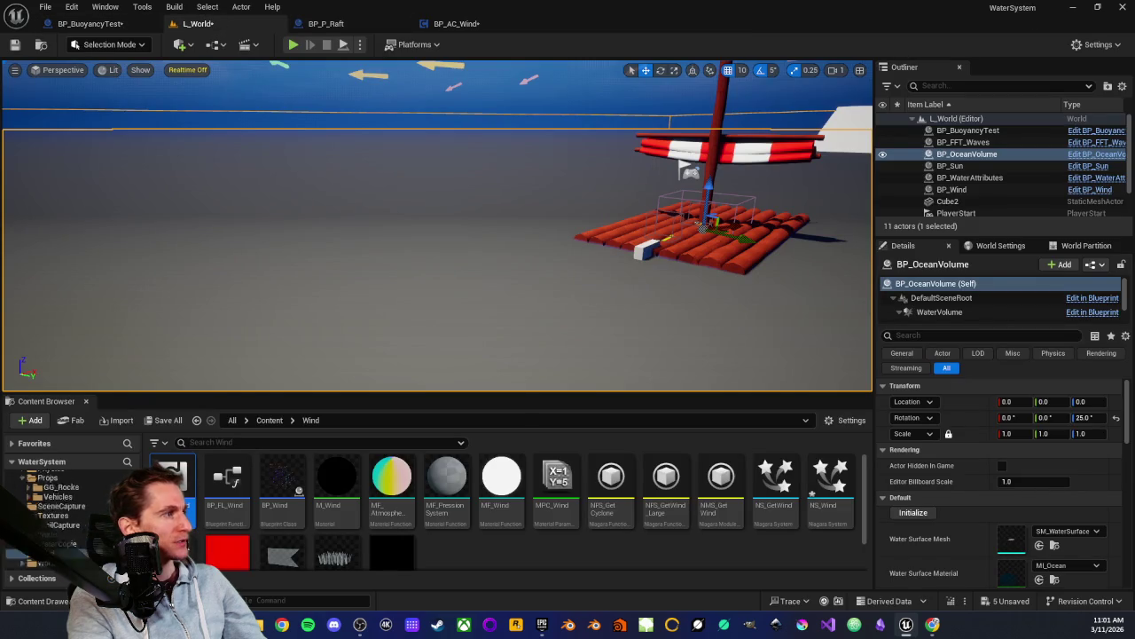
pyautogui.click(62, 525)
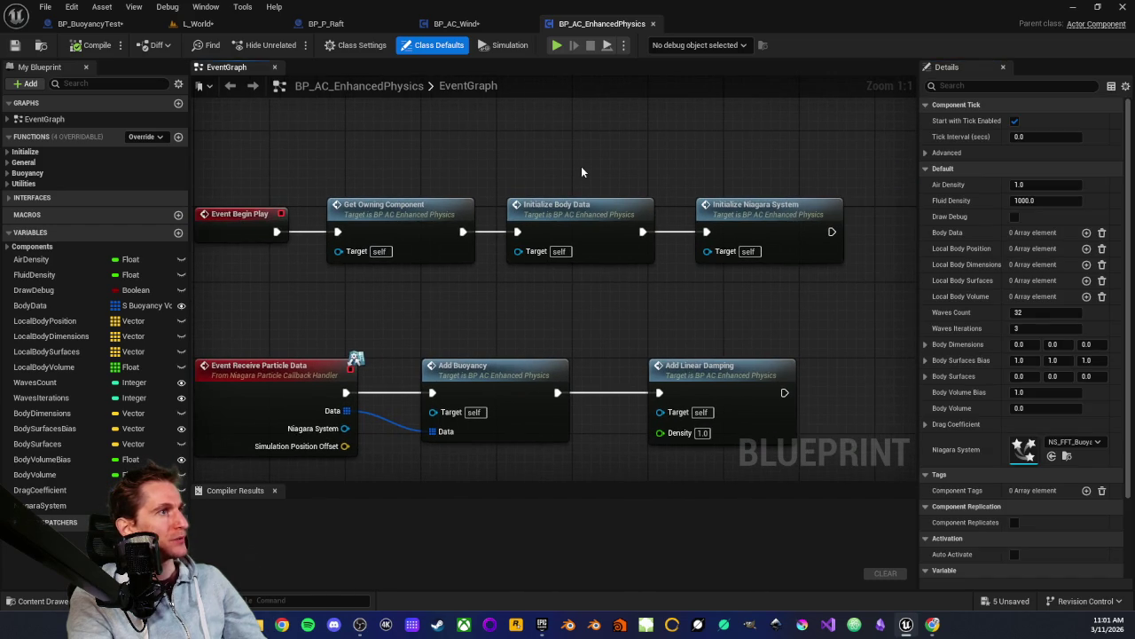
pyautogui.doubleClick(666, 222)
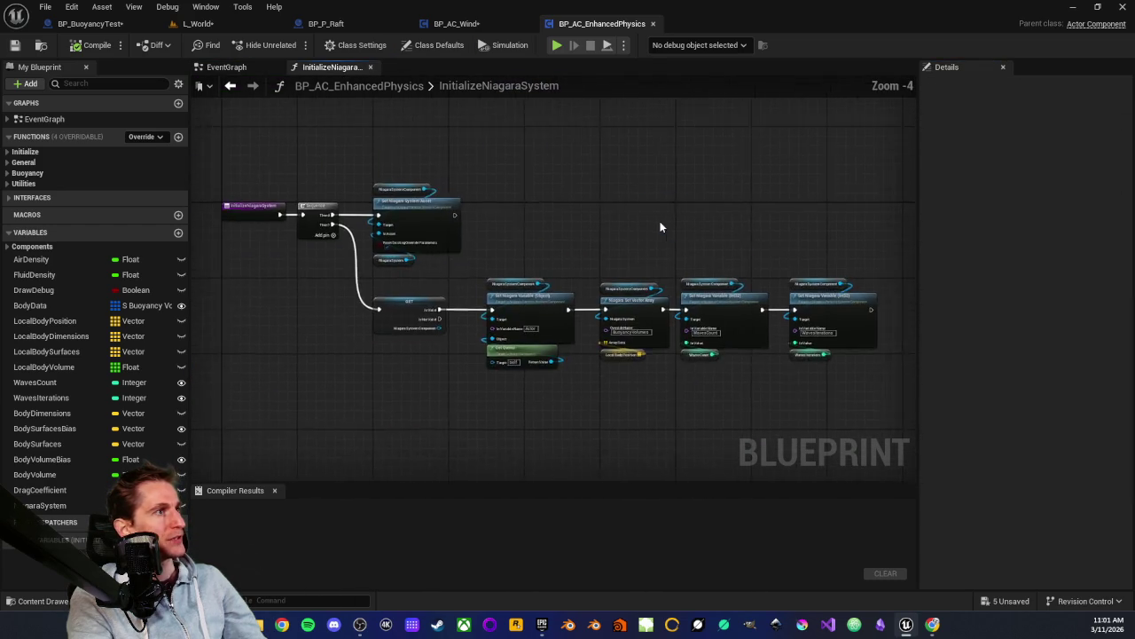
# Inspect the Set Niagara System Asset, Niagara System and Niagara System Component nodes, then return to BP_AC_Wind
pyautogui.moveTo(487, 149)
pyautogui.mouseDown()
pyautogui.moveTo(346, 156)
pyautogui.moveTo(506, 209)
pyautogui.mouseUp()
pyautogui.moveTo(364, 225); pyautogui.dragTo(609, 256)
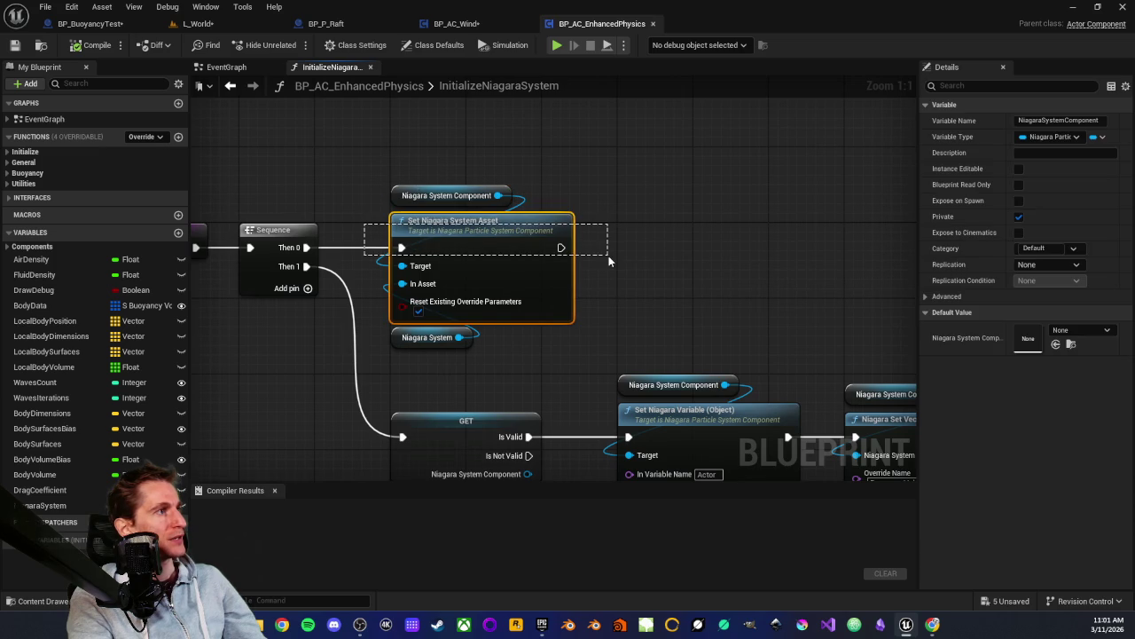
pyautogui.click(585, 295)
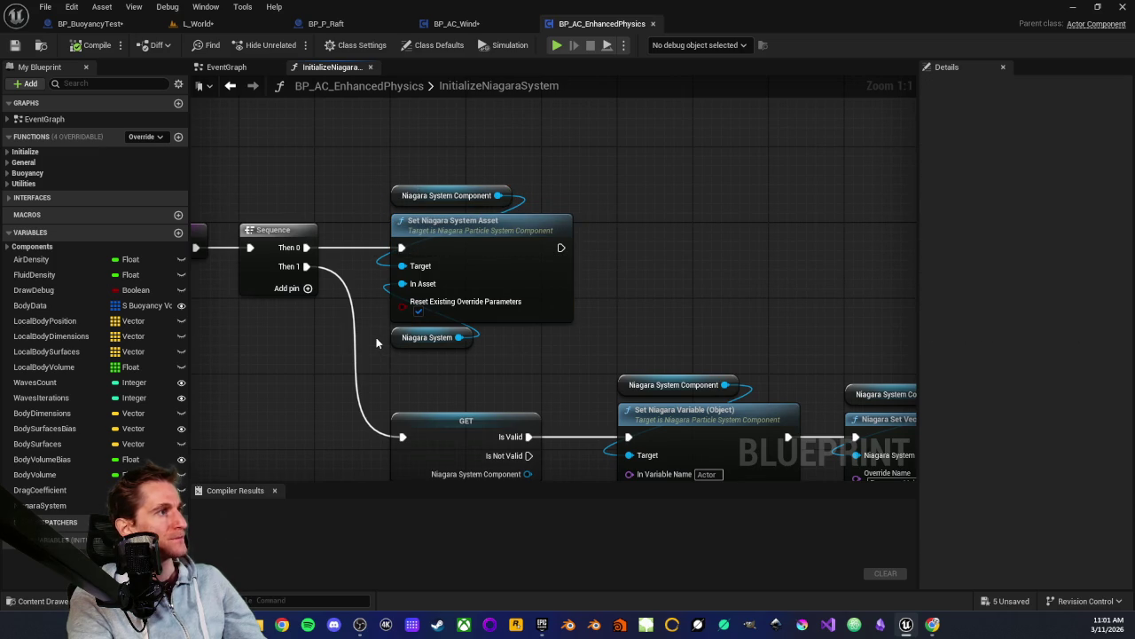
pyautogui.moveTo(476, 357); pyautogui.dragTo(491, 363)
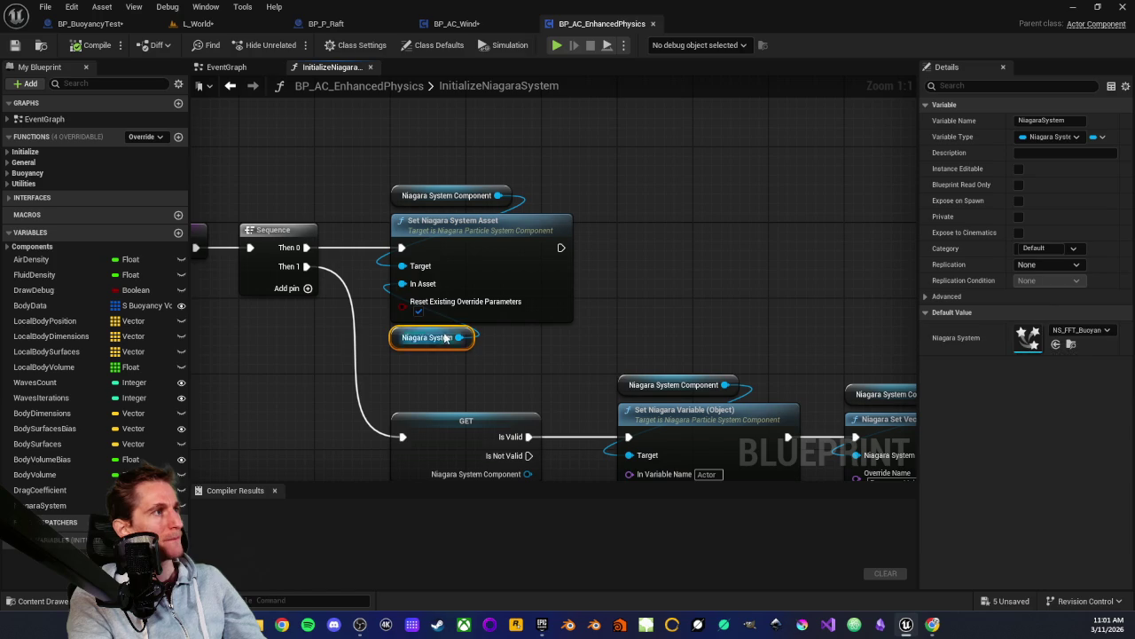
pyautogui.moveTo(358, 161); pyautogui.dragTo(559, 205)
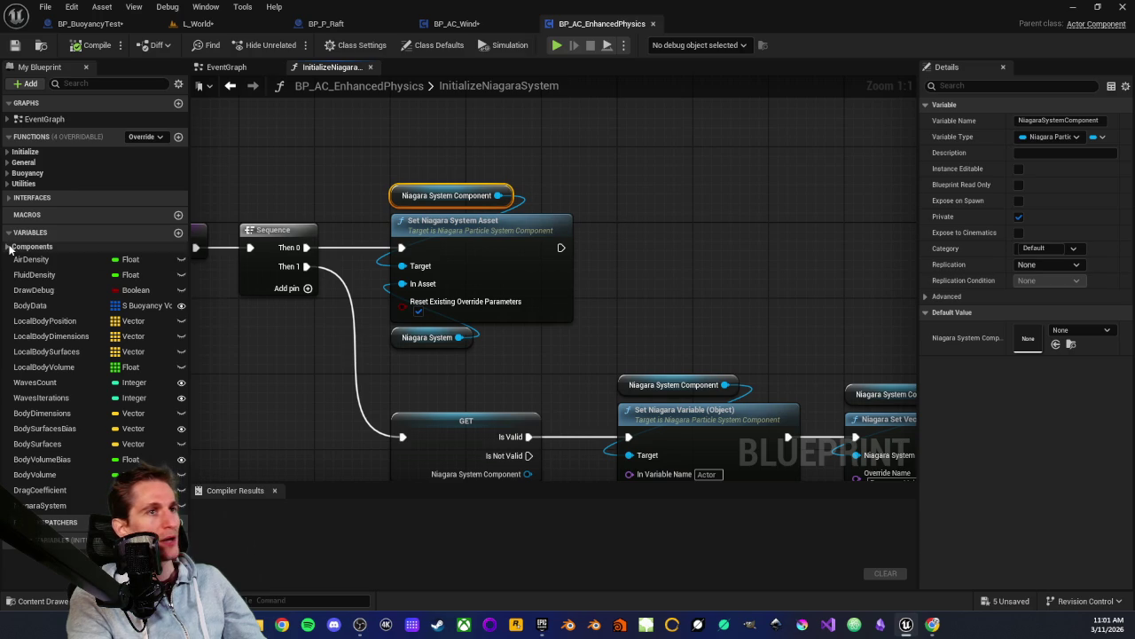
pyautogui.click(393, 339)
pyautogui.click(469, 359)
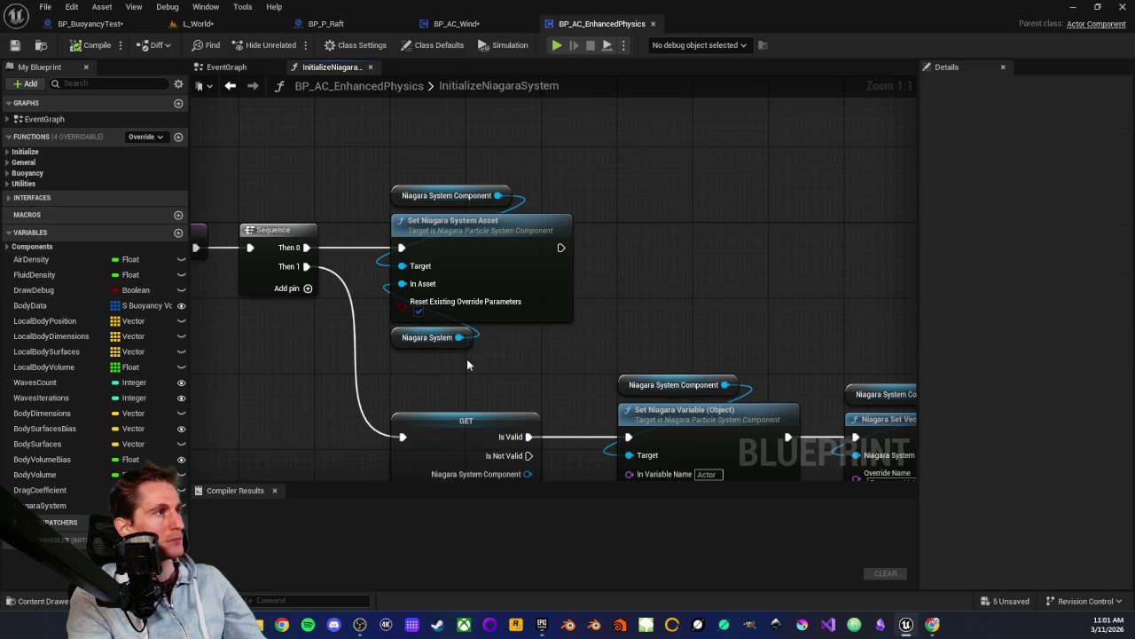
pyautogui.scroll(-2, 457, 367)
pyautogui.moveTo(384, 259); pyautogui.dragTo(460, 242)
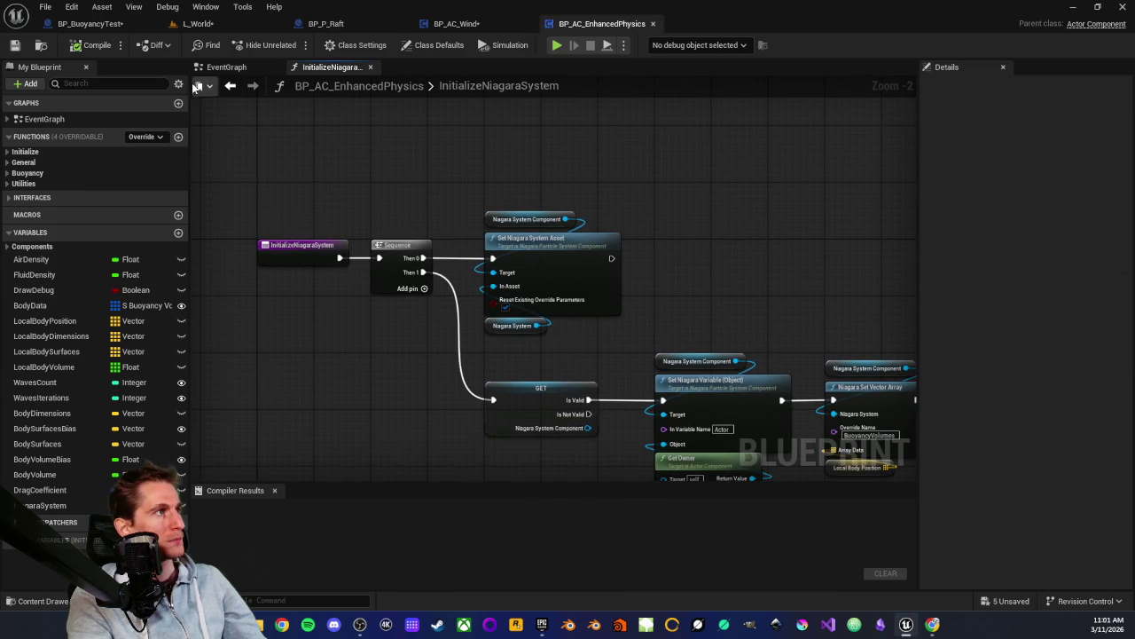
pyautogui.click(456, 24)
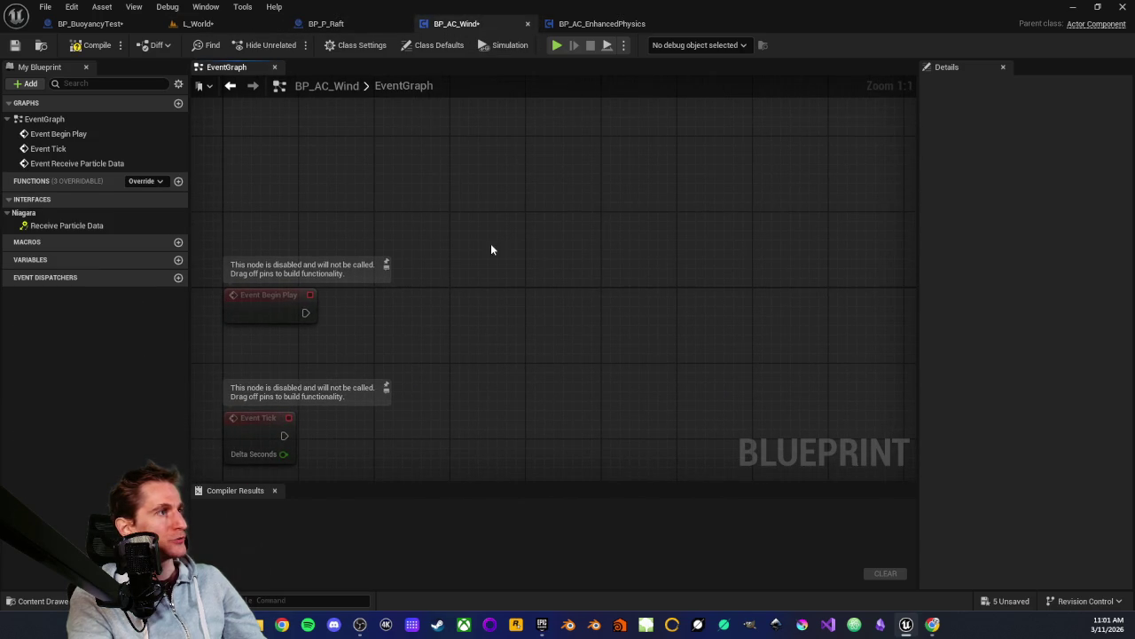
# Add a Niagara Particle System Component variable named NiagaraComponent and drop it into the event graph
pyautogui.click(178, 259)
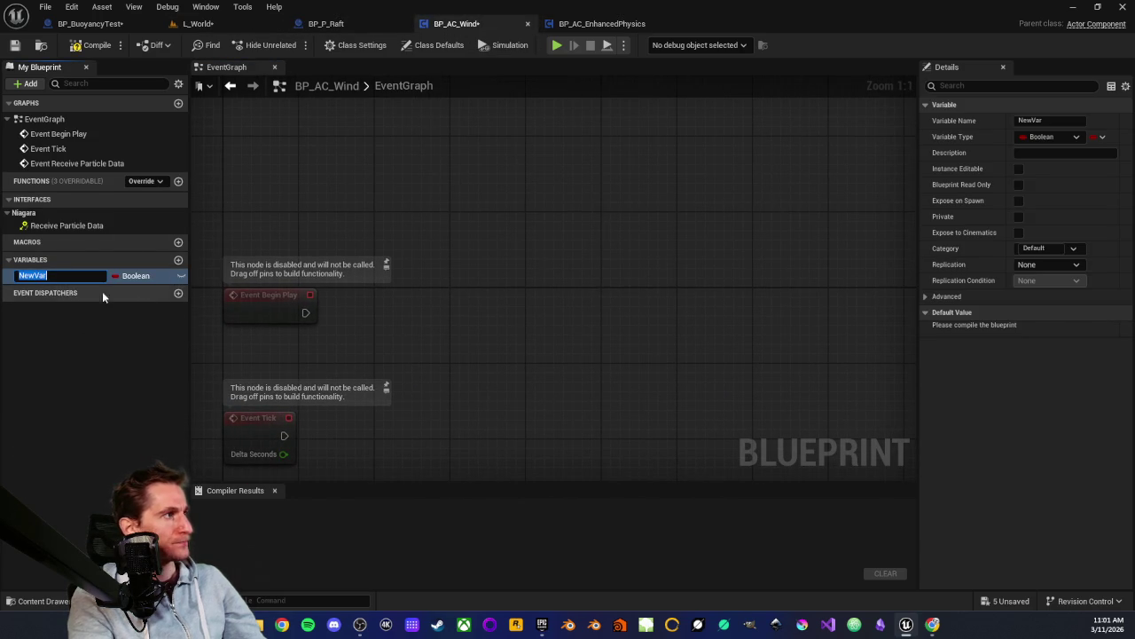
pyautogui.click(155, 276)
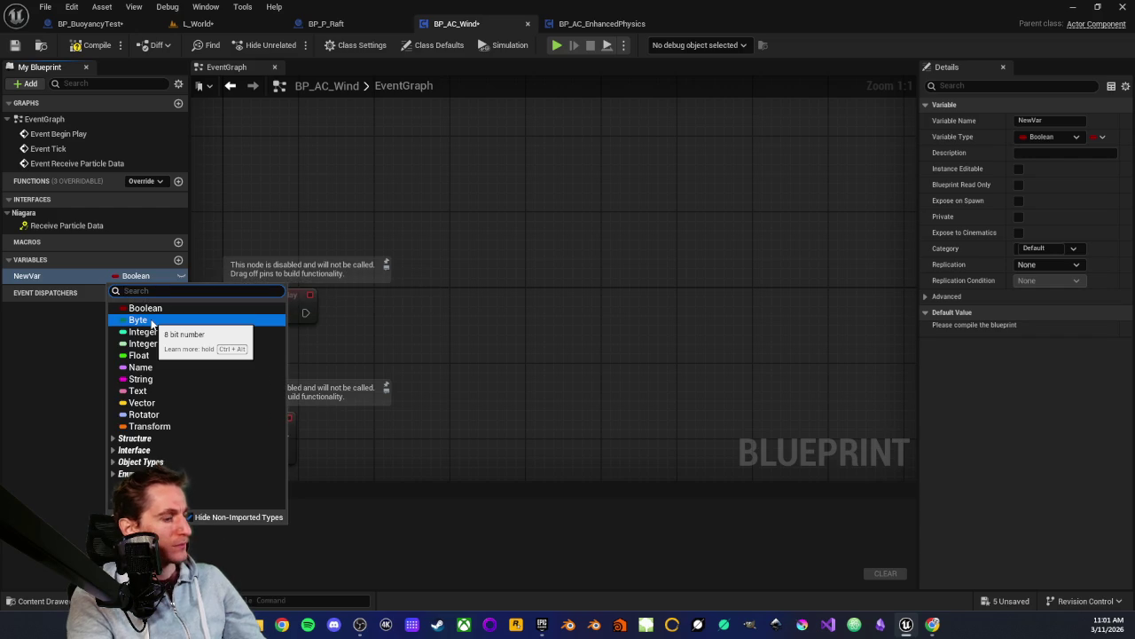
pyautogui.write('niagara')
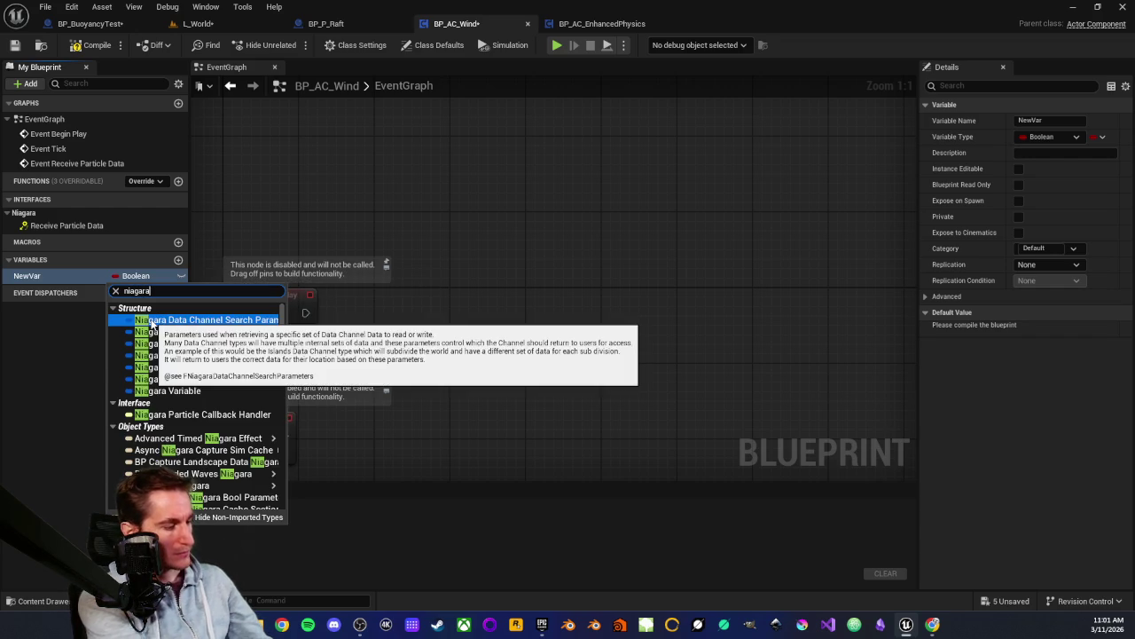
pyautogui.write(' sys')
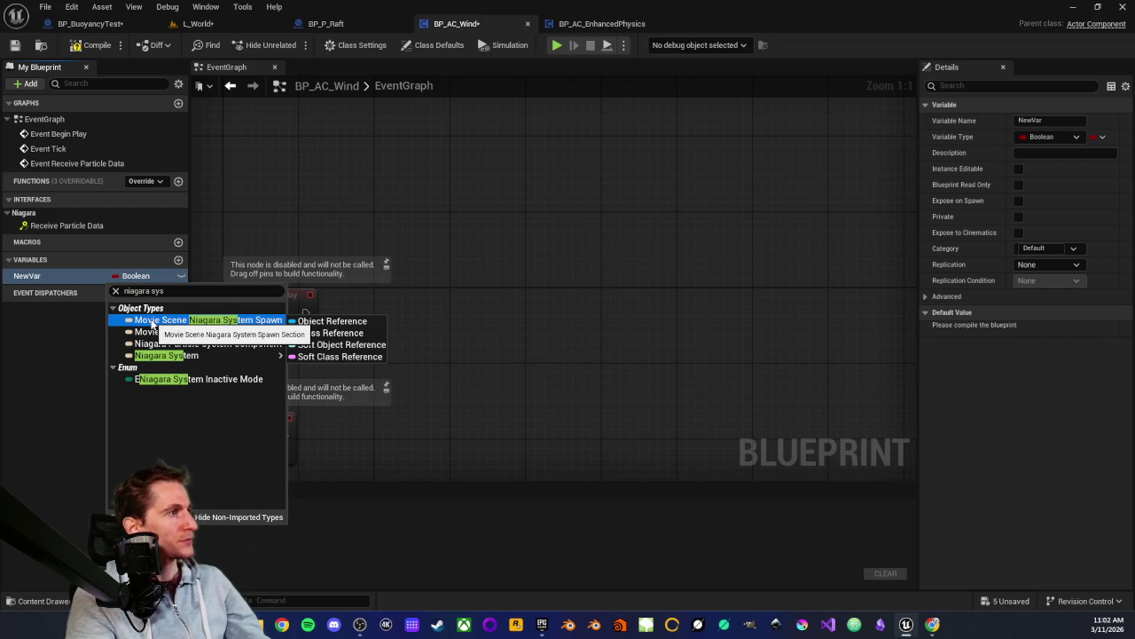
pyautogui.moveTo(222, 351)
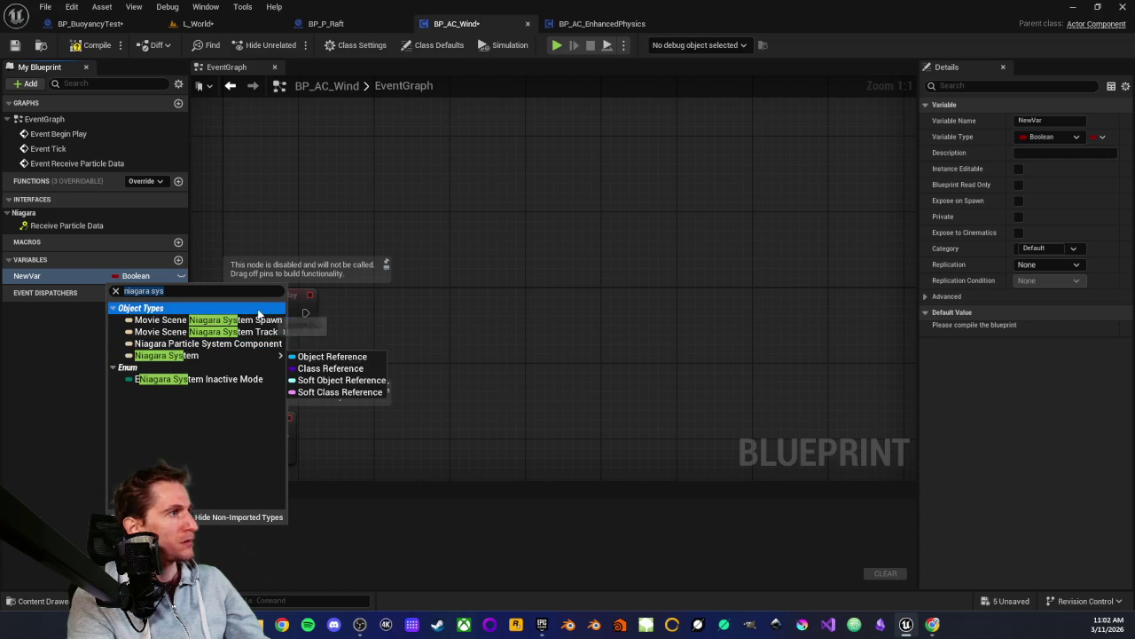
pyautogui.click(310, 346)
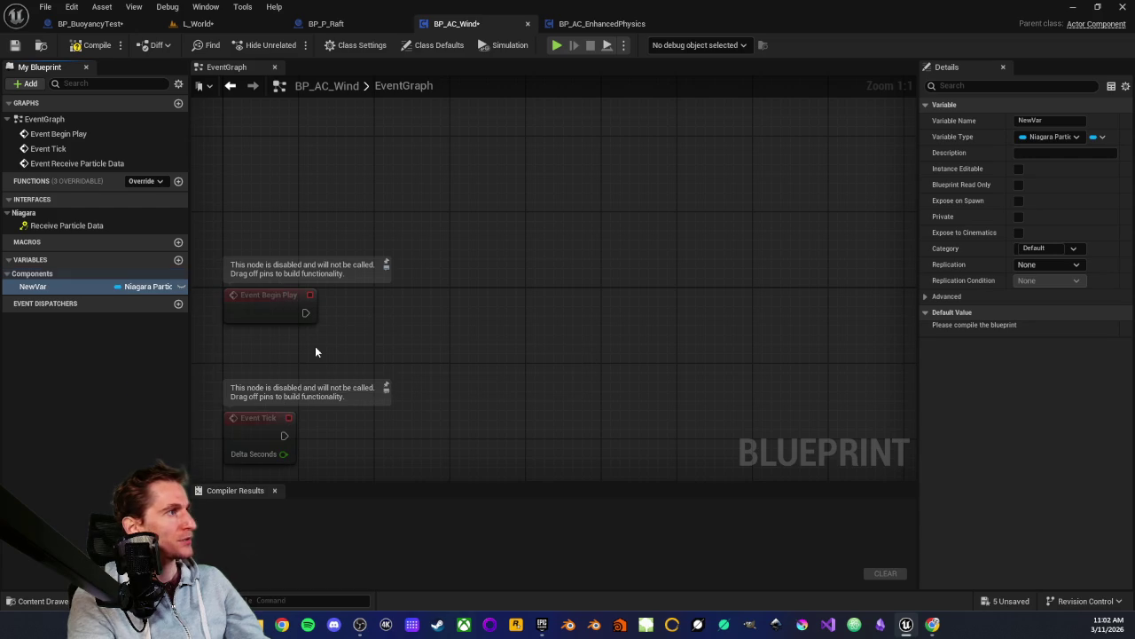
pyautogui.doubleClick(33, 287)
pyautogui.write('iagaraComponent')
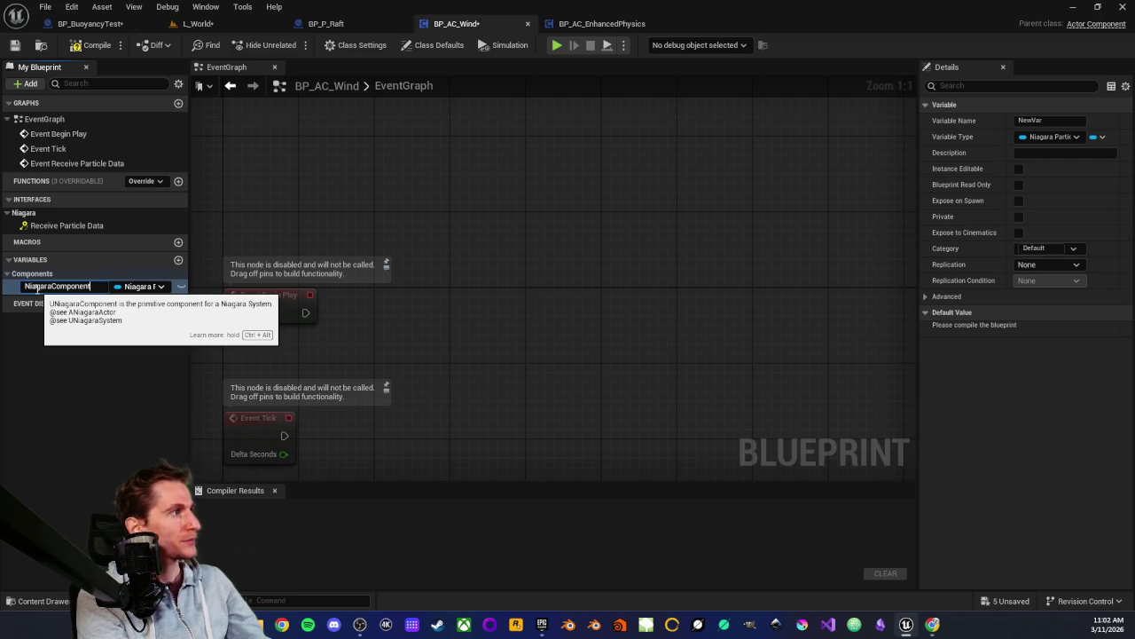
pyautogui.press('Return')
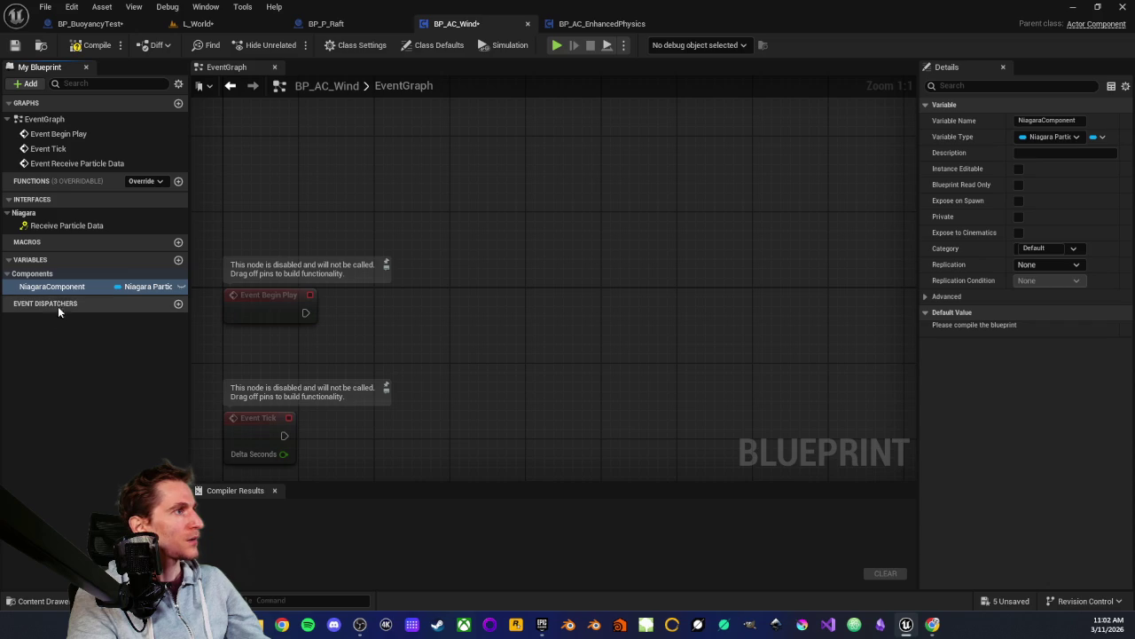
pyautogui.moveTo(56, 288)
pyautogui.mouseDown()
pyautogui.moveTo(464, 263)
pyautogui.moveTo(421, 207)
pyautogui.mouseUp()
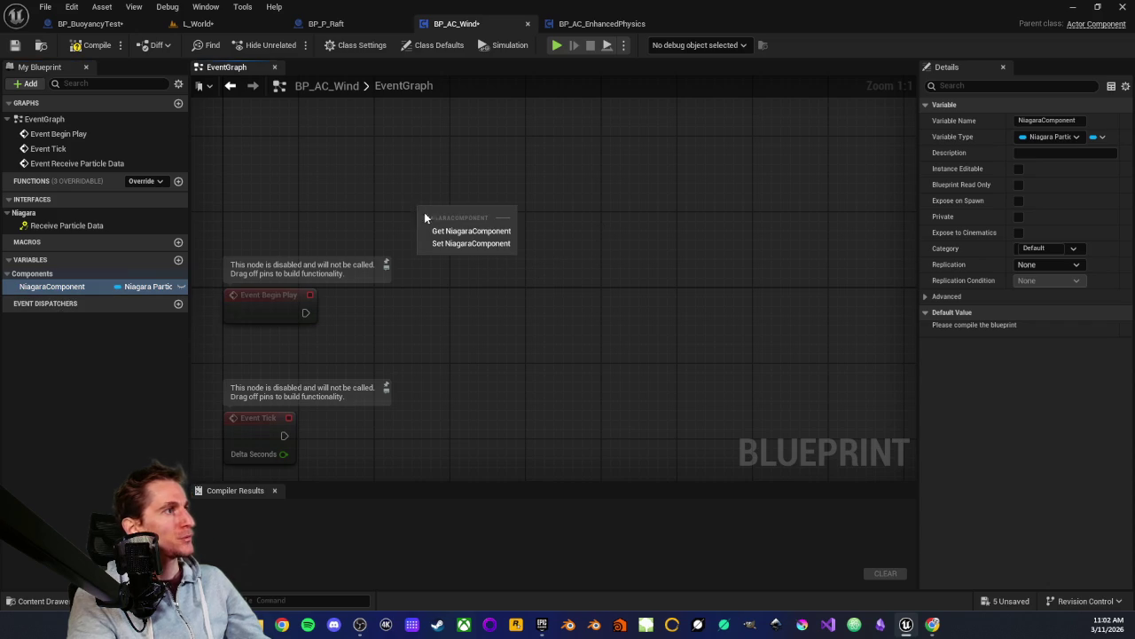
# Add a NiagaraComponent getter that feeds a new Set Niagara System Asset node
pyautogui.click(435, 231)
pyautogui.moveTo(495, 213); pyautogui.dragTo(459, 277)
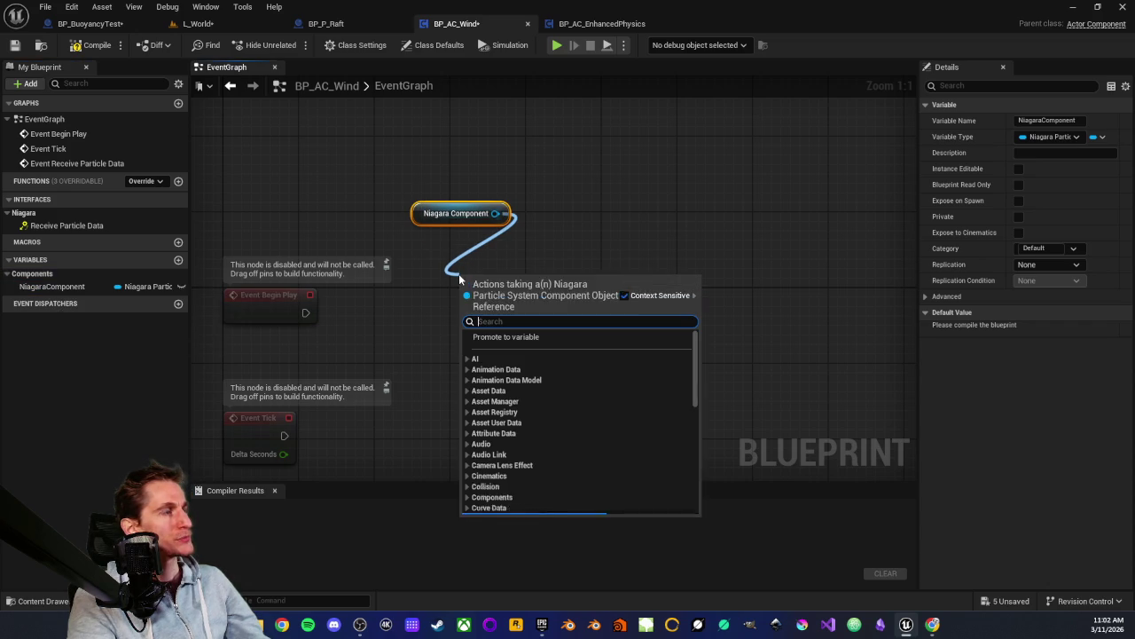
pyautogui.write('set')
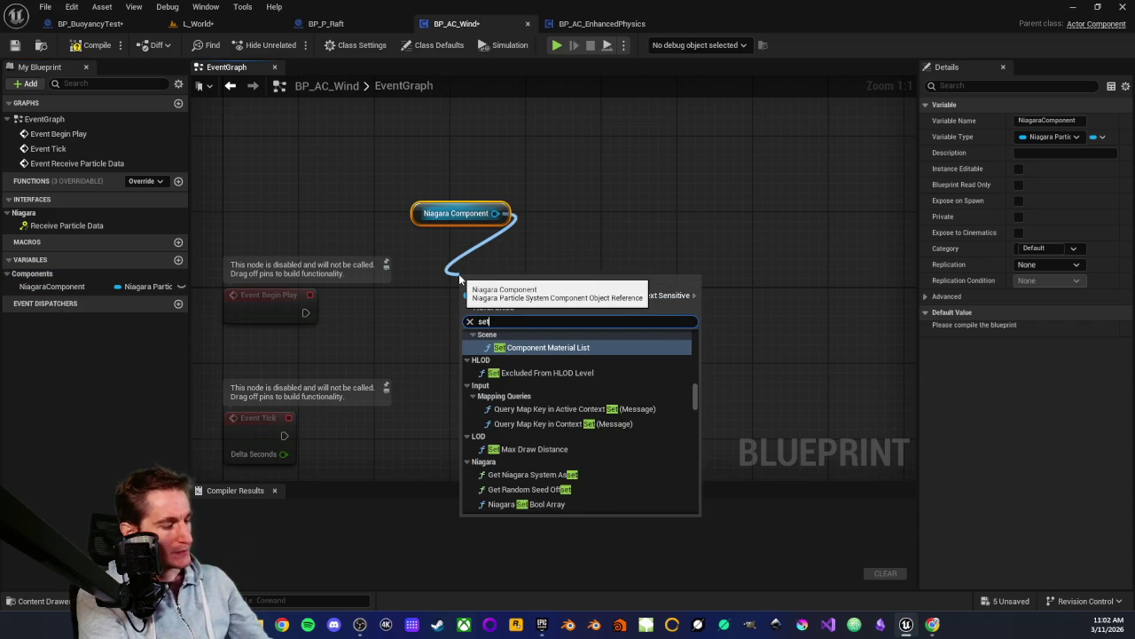
pyautogui.write(' niagara')
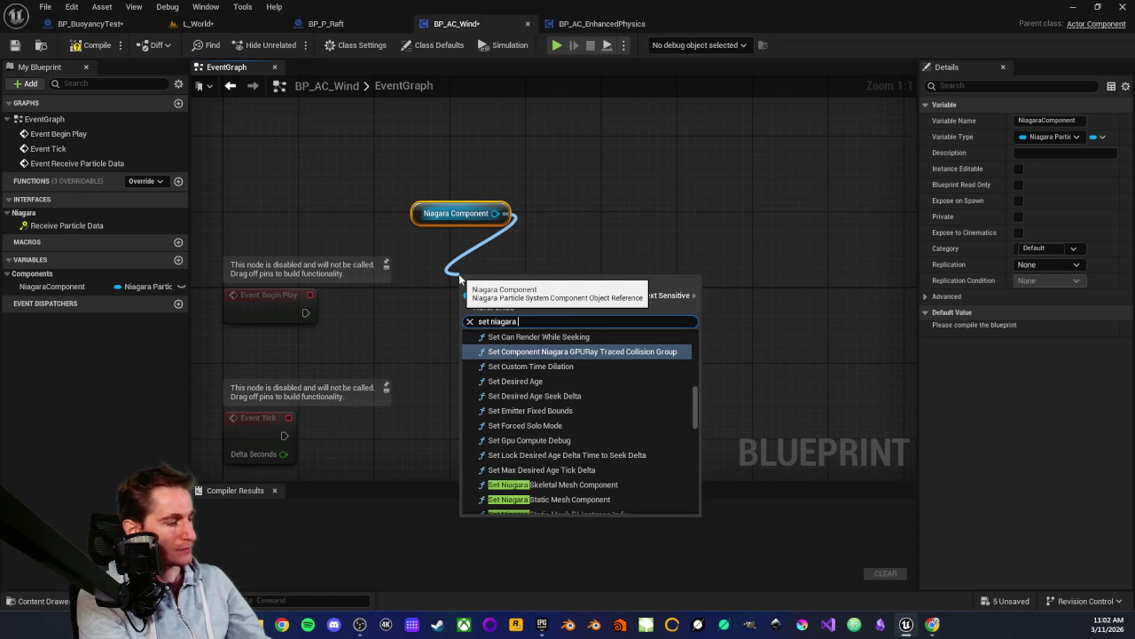
pyautogui.write(' ass')
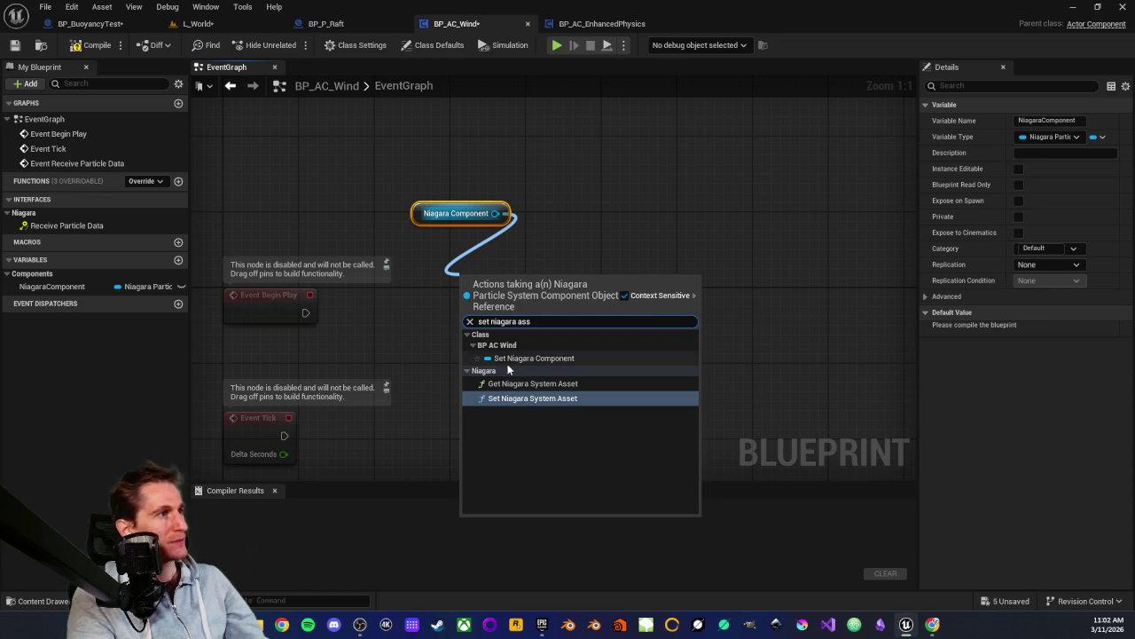
pyautogui.click(524, 398)
pyautogui.moveTo(520, 304)
pyautogui.mouseDown()
pyautogui.moveTo(483, 267)
pyautogui.moveTo(552, 289)
pyautogui.mouseUp()
pyautogui.click(452, 214)
pyautogui.keyDown('ctrl'); pyautogui.click(461, 241); pyautogui.keyUp('ctrl')
# Promote In Asset to a NiagaraSystem variable and wire Event Begin Play into Set Niagara System Asset
pyautogui.moveTo(510, 353); pyautogui.dragTo(392, 352)
pyautogui.press('Escape')
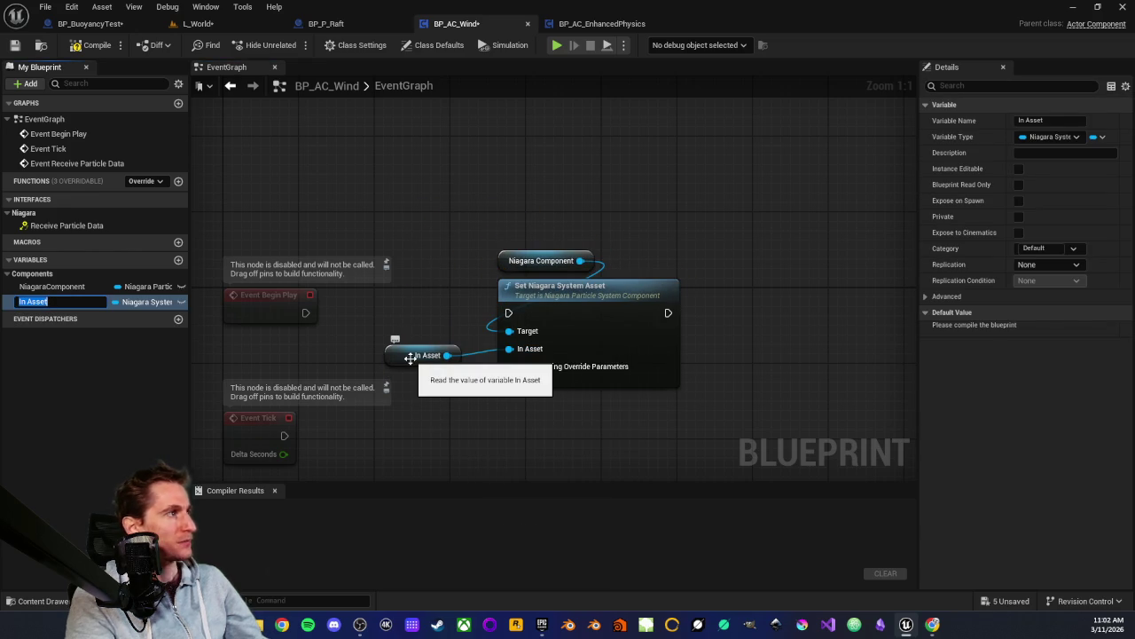
pyautogui.write('Niaga')
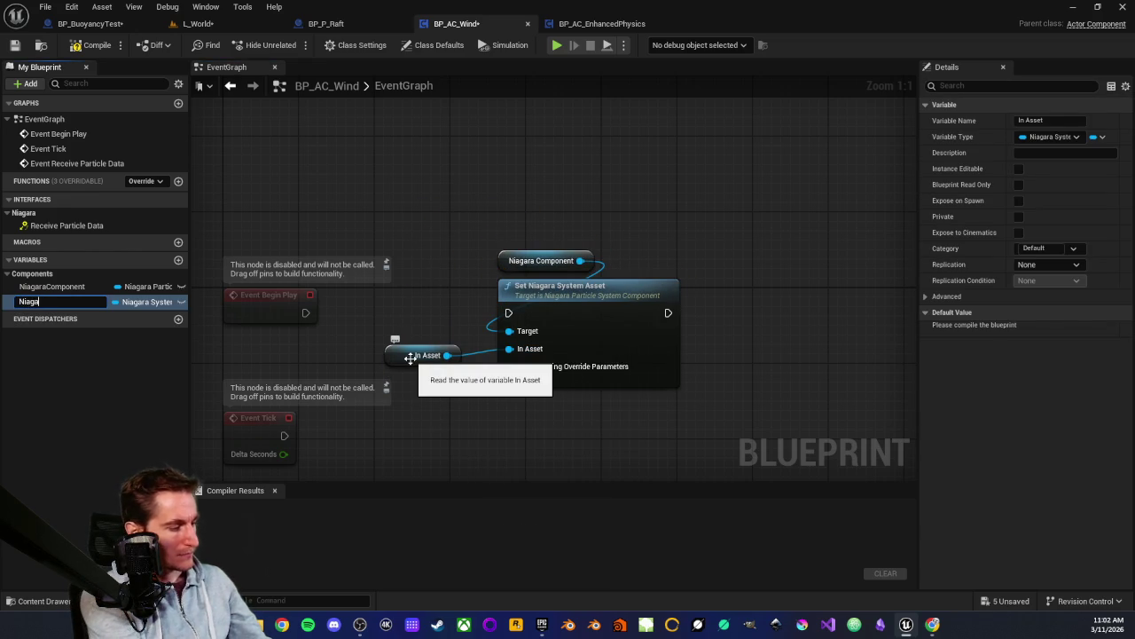
pyautogui.write('raSys')
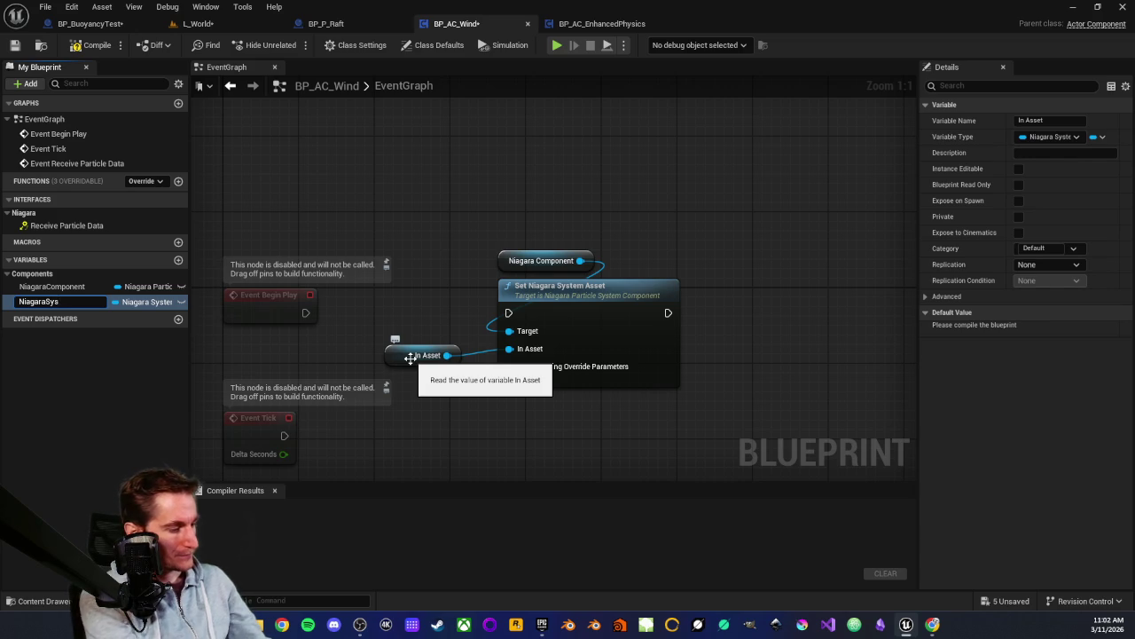
pyautogui.write('tem')
pyautogui.press('Return')
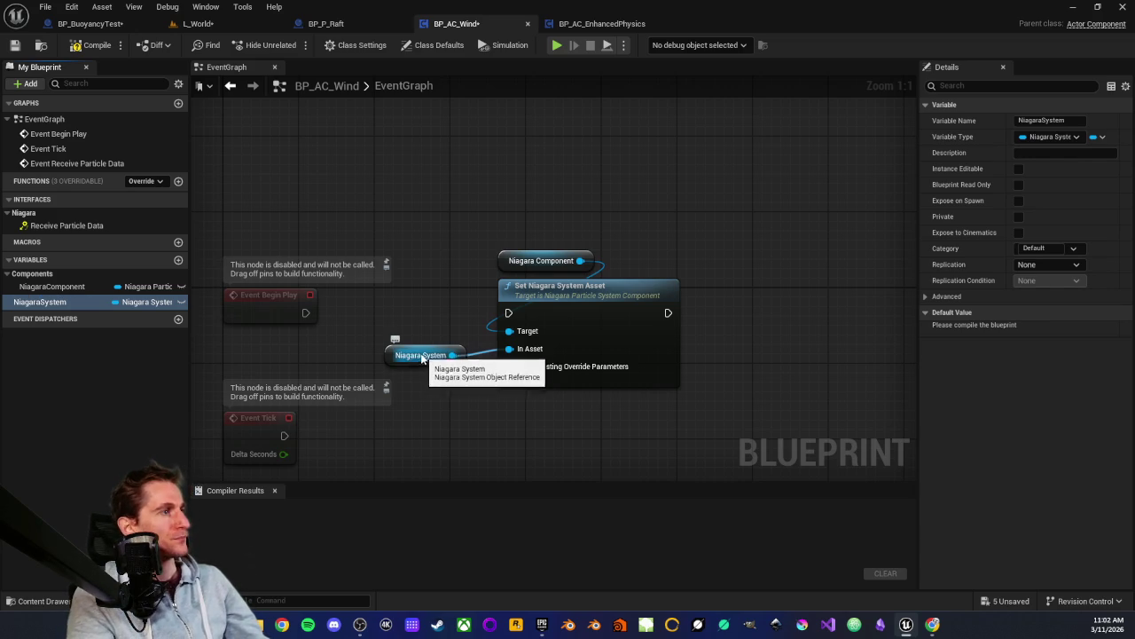
pyautogui.moveTo(390, 355)
pyautogui.mouseDown()
pyautogui.moveTo(531, 407)
pyautogui.moveTo(502, 407)
pyautogui.mouseUp()
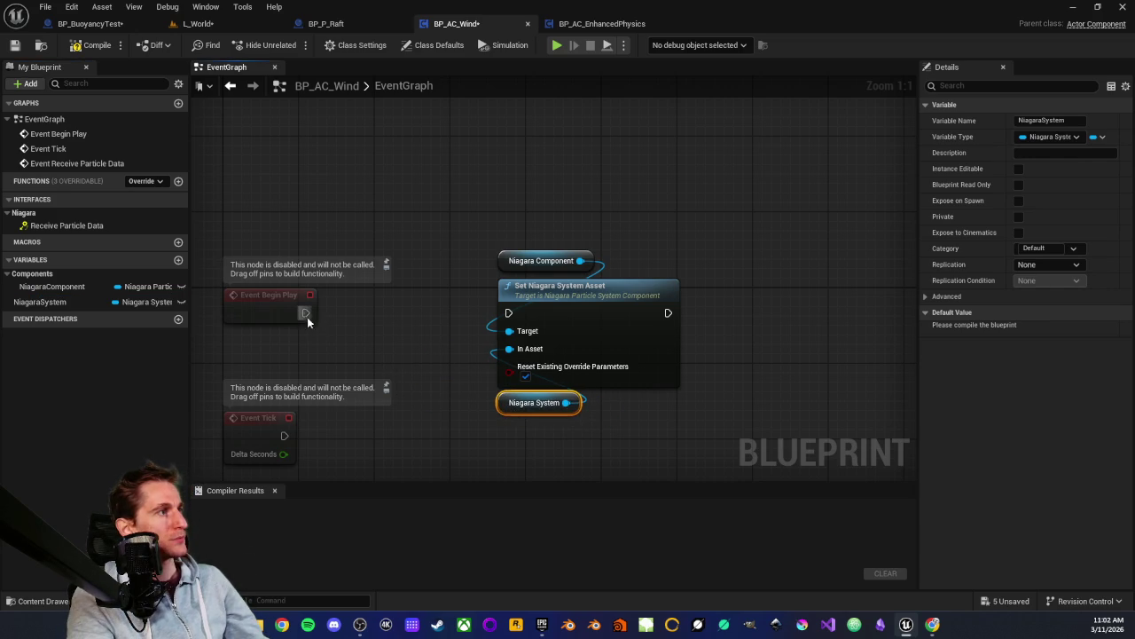
pyautogui.moveTo(305, 313); pyautogui.dragTo(508, 312)
pyautogui.click(457, 286)
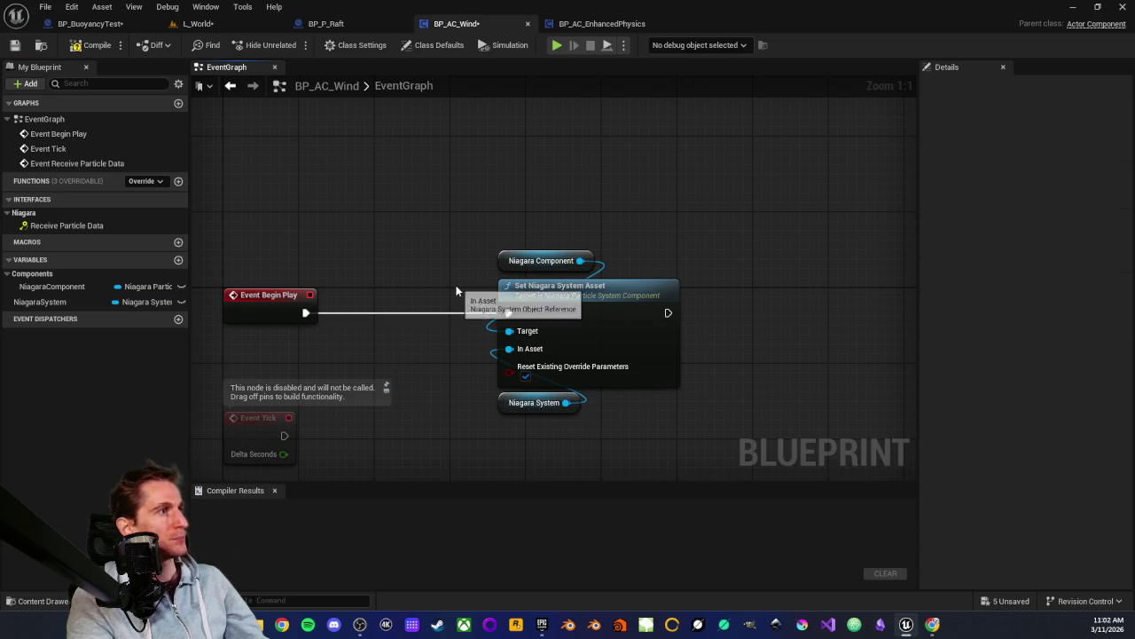
pyautogui.click(515, 403)
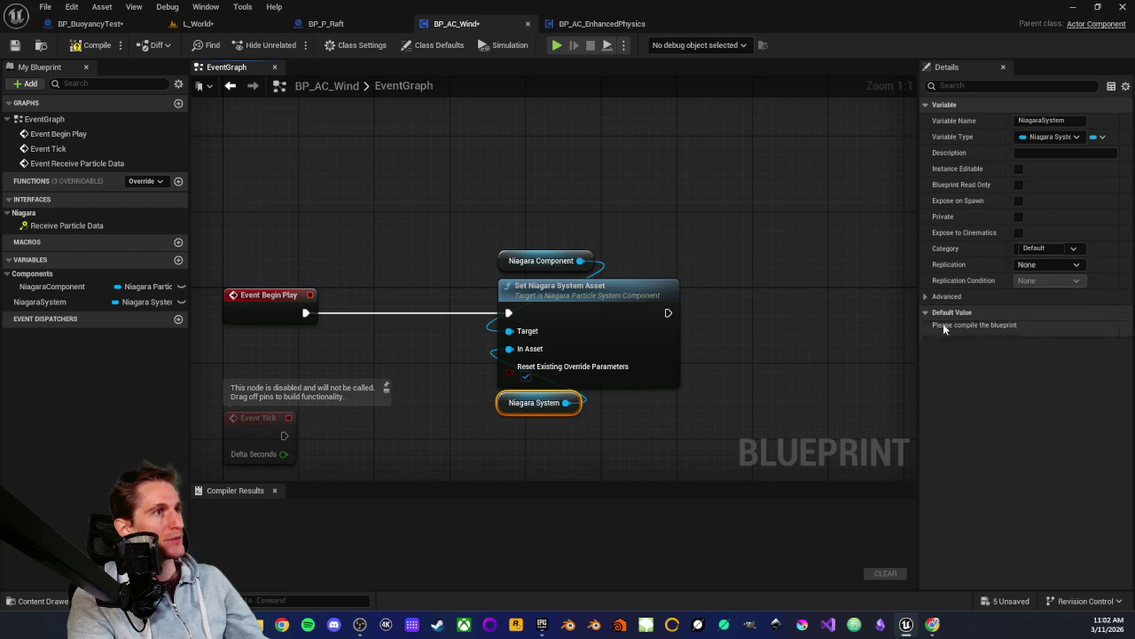
# Compile BP_AC_Wind and set the NiagaraSystem variable's default value to NS_GetWind
pyautogui.click(90, 46)
pyautogui.click(1079, 330)
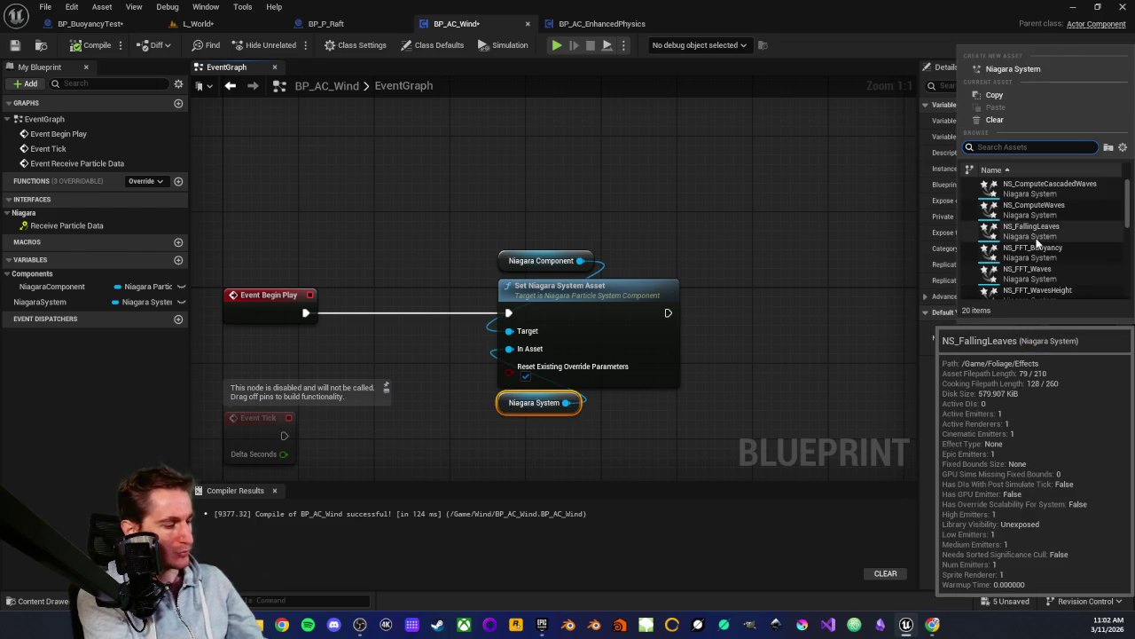
pyautogui.write('getwind')
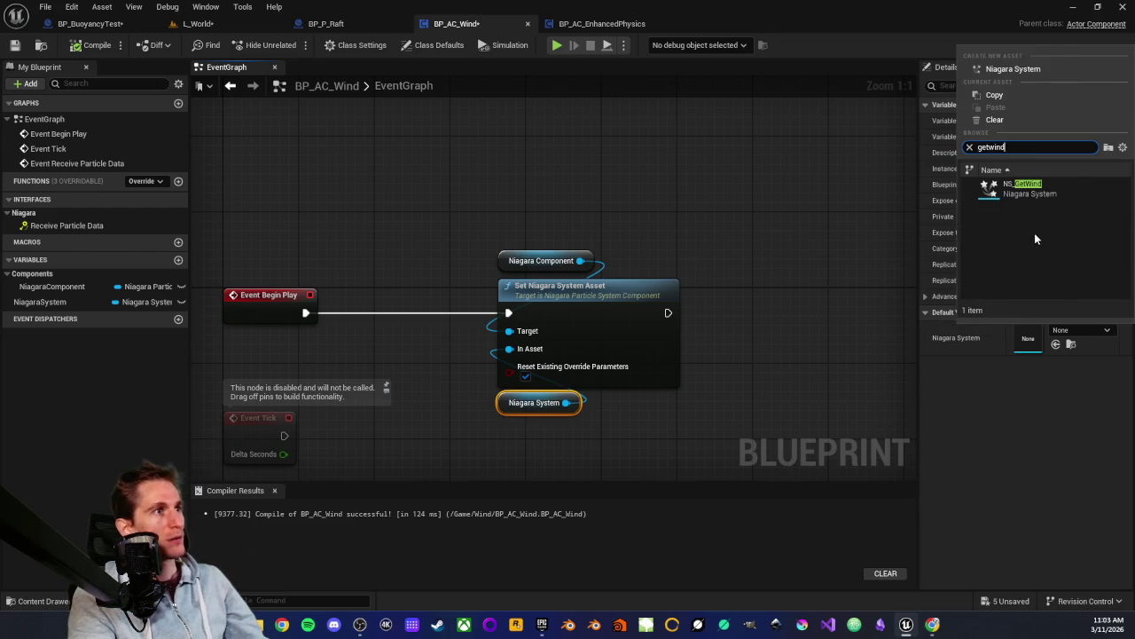
pyautogui.click(1014, 187)
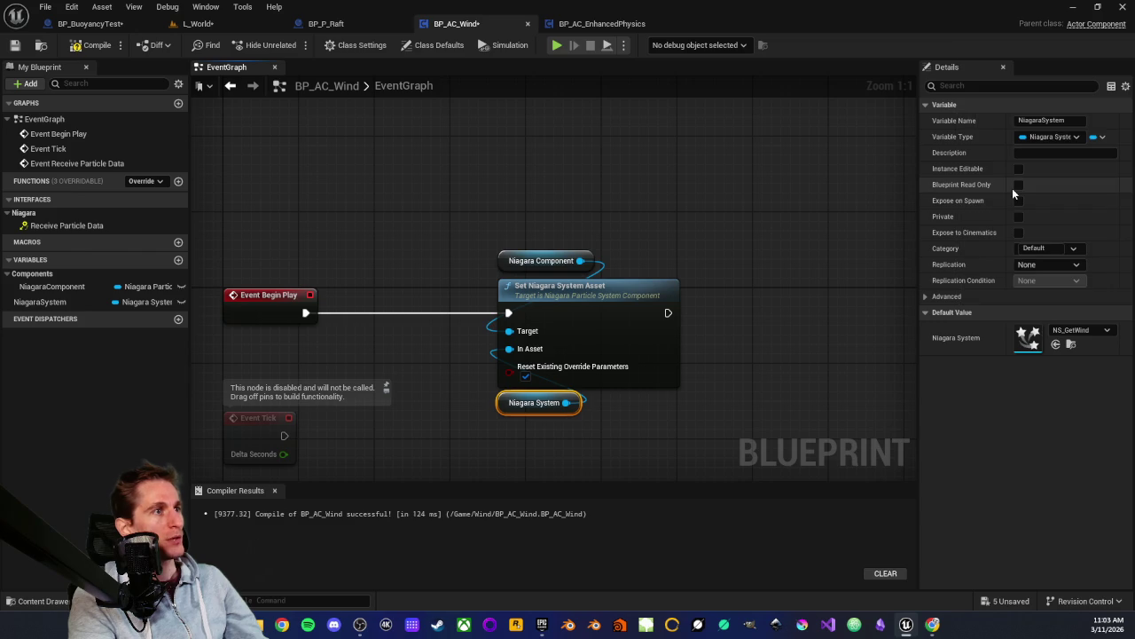
# Recompile the blueprint and start a new action from Event Receive Particle Data's exec pin
pyautogui.click(496, 209)
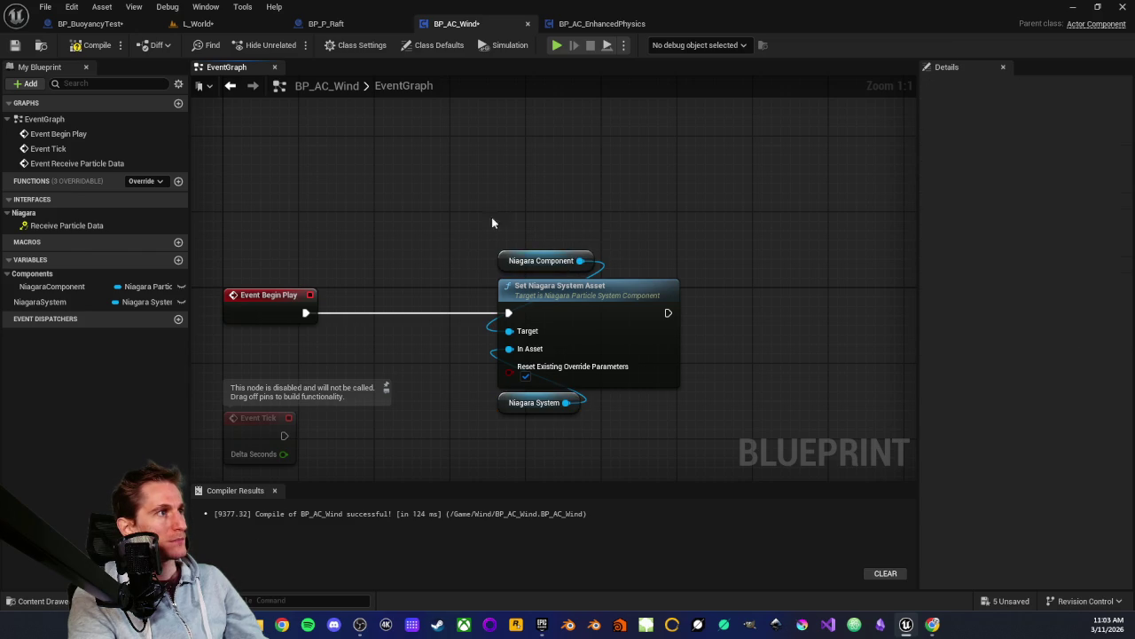
pyautogui.moveTo(473, 225); pyautogui.dragTo(561, 459)
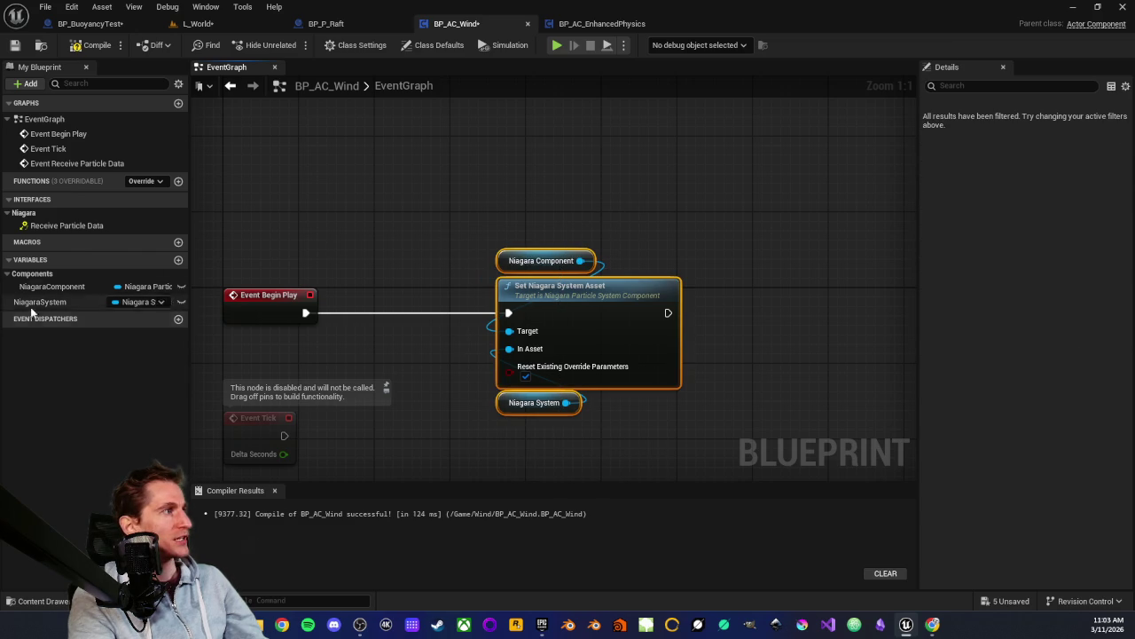
pyautogui.click(400, 240)
pyautogui.click(88, 59)
pyautogui.moveTo(397, 244)
pyautogui.mouseDown()
pyautogui.moveTo(456, 337)
pyautogui.moveTo(451, 257)
pyautogui.moveTo(502, 269)
pyautogui.moveTo(425, 259)
pyautogui.mouseUp()
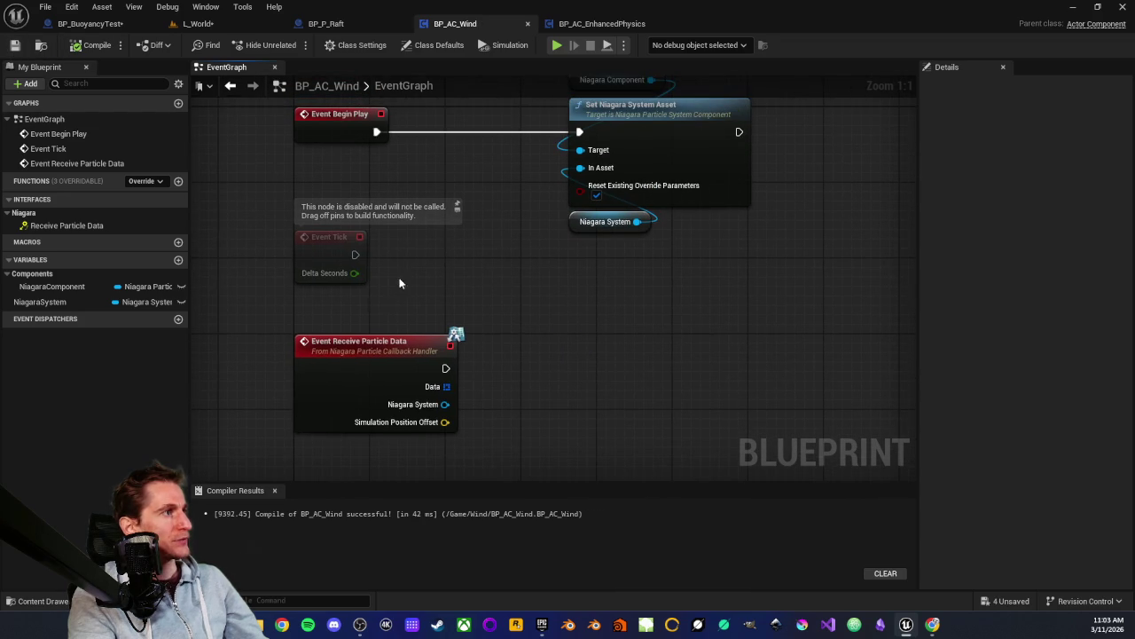
pyautogui.moveTo(446, 369)
pyautogui.mouseDown()
pyautogui.moveTo(674, 396)
pyautogui.moveTo(629, 370)
pyautogui.mouseUp()
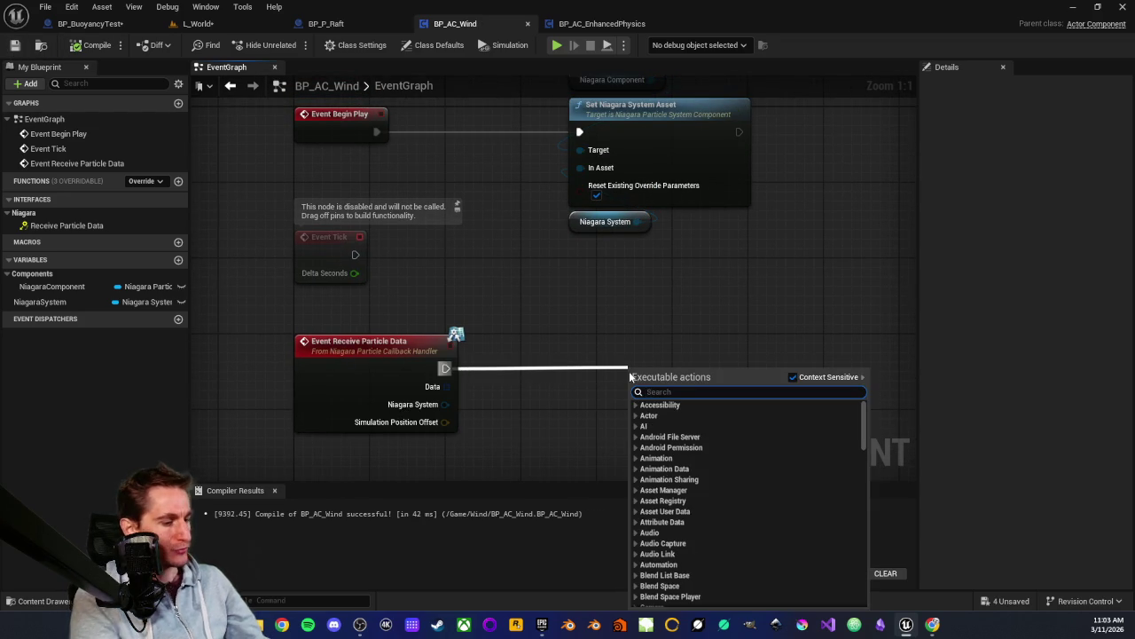
# Add a Print String after Event Receive Particle Data that prints the Niagara System's display name
pyautogui.write('print')
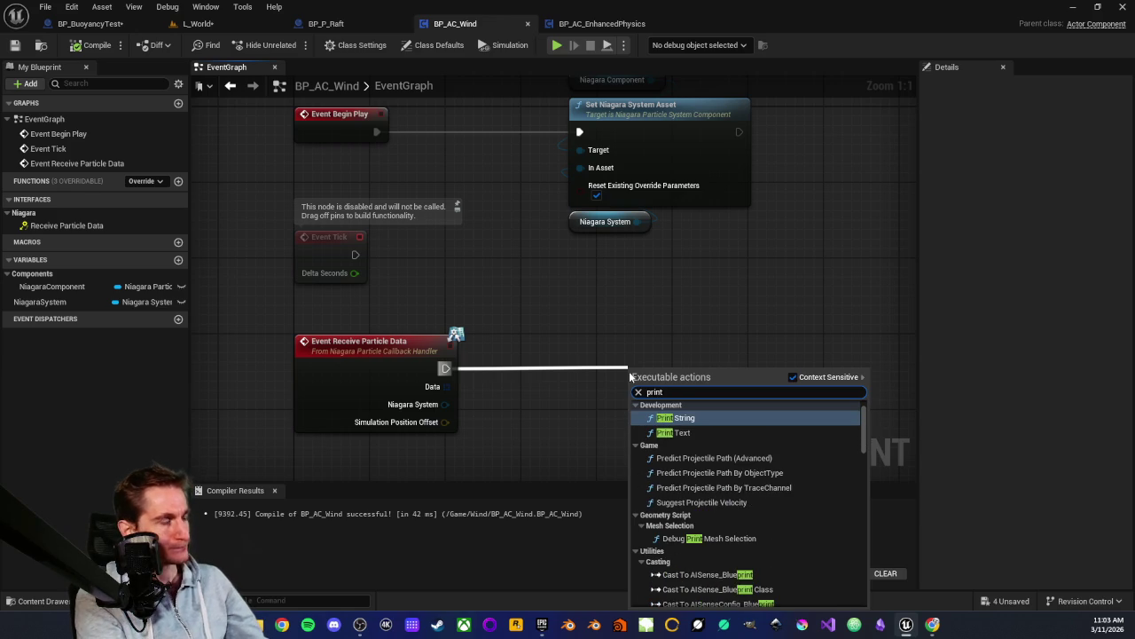
pyautogui.press('Return')
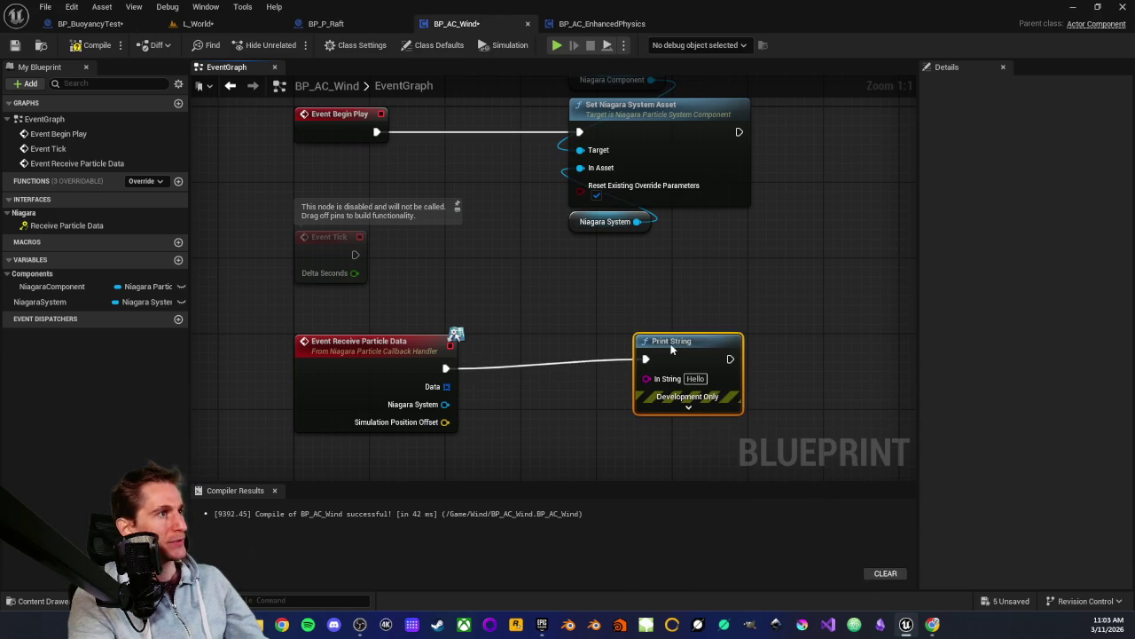
pyautogui.moveTo(445, 404); pyautogui.dragTo(626, 394)
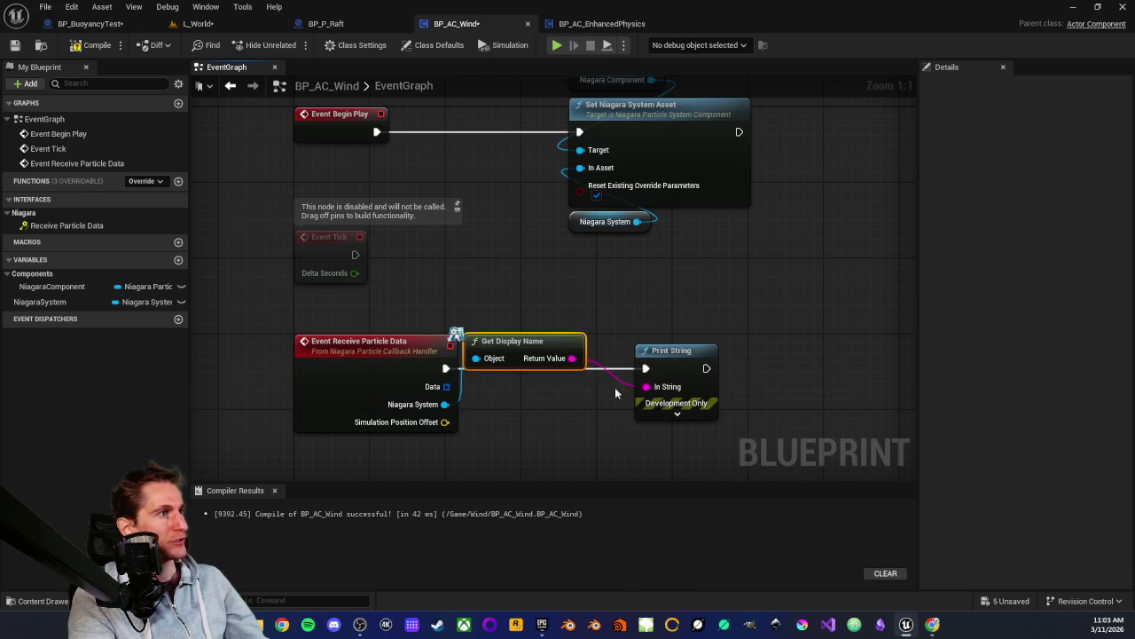
pyautogui.moveTo(542, 348); pyautogui.dragTo(560, 395)
pyautogui.click(560, 335)
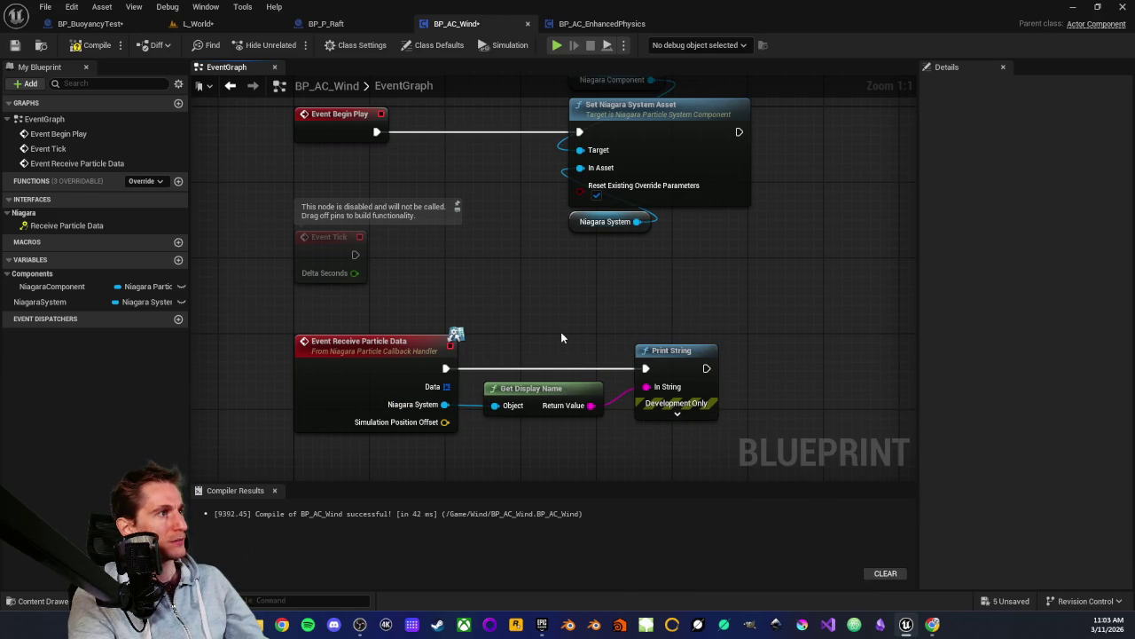
pyautogui.scroll(-3, 551, 300)
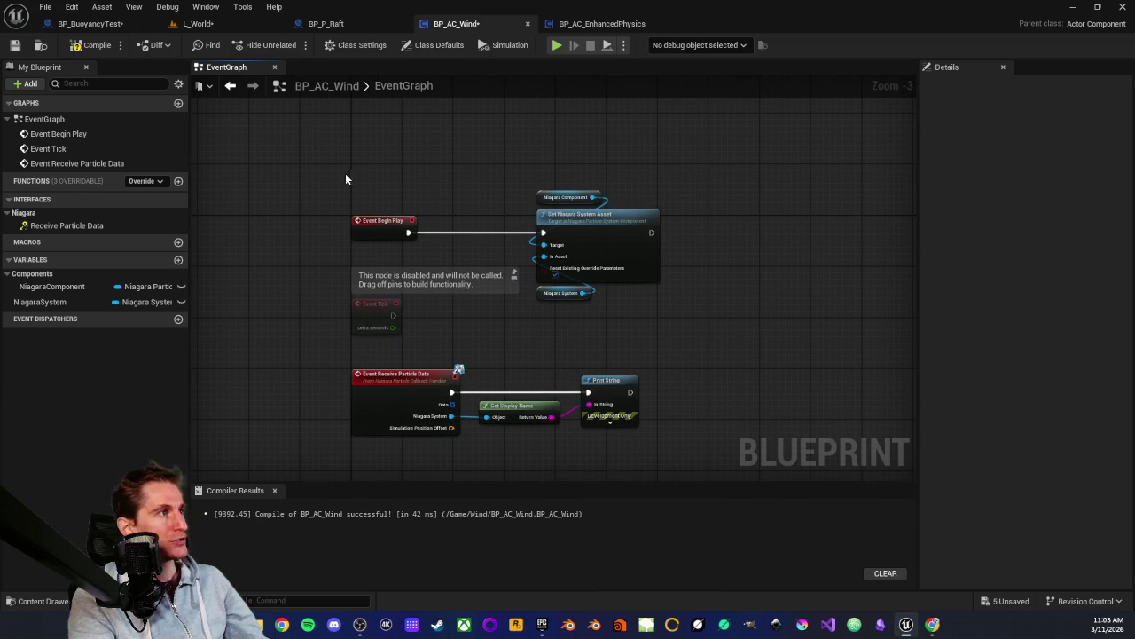
# Compile BP_AC_Wind with the new Print String debug logic
pyautogui.moveTo(305, 176); pyautogui.dragTo(737, 452)
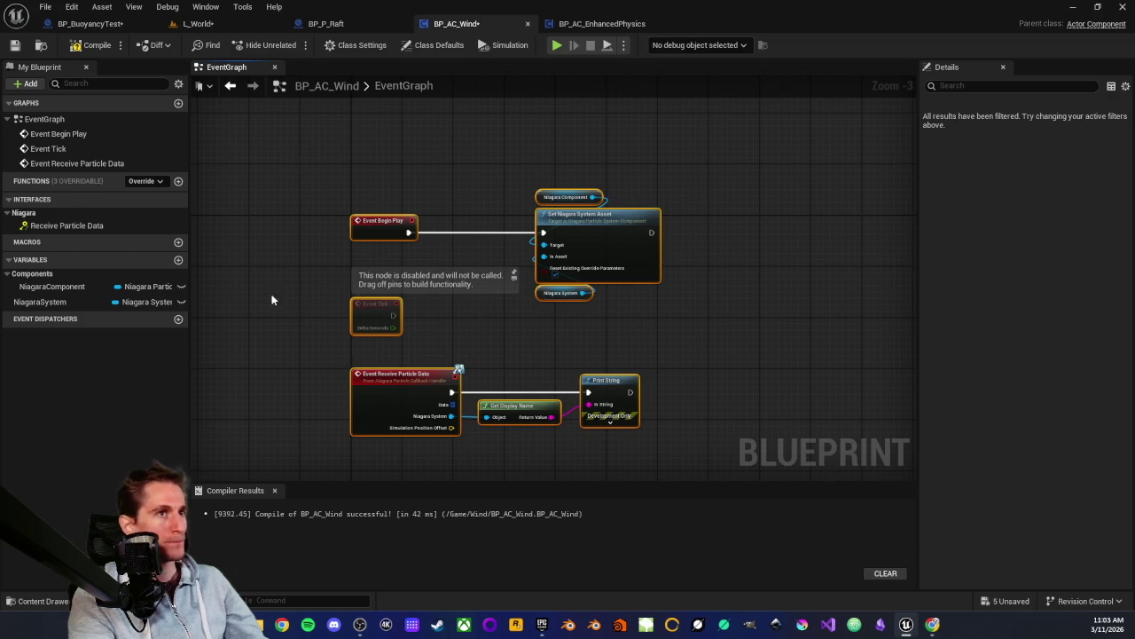
pyautogui.click(409, 161)
pyautogui.click(97, 44)
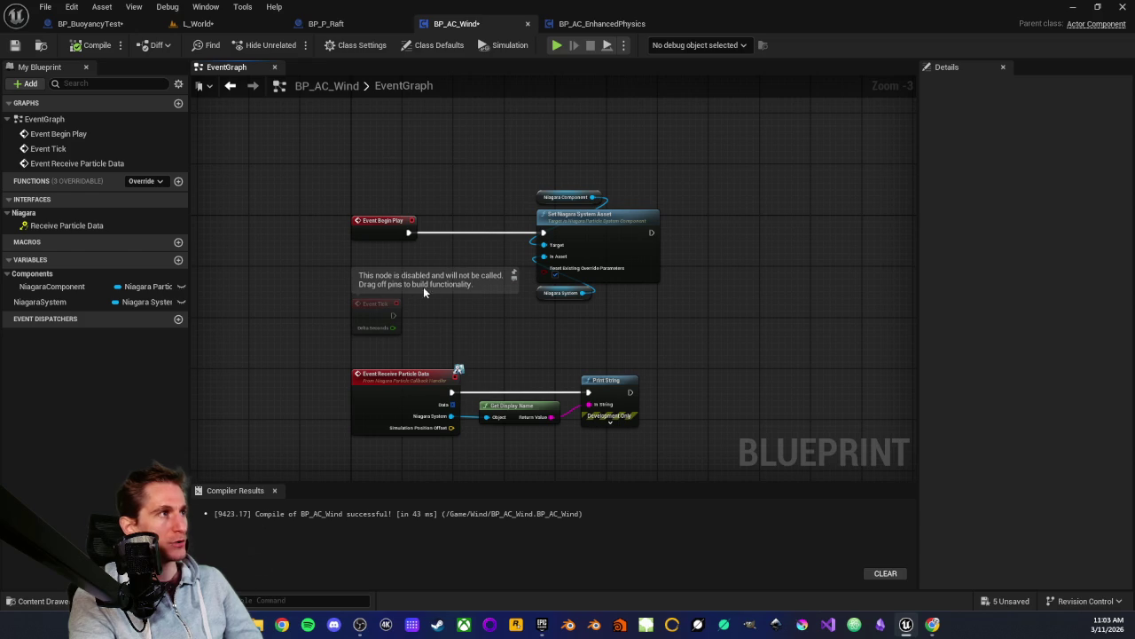
# Review the graph's nodes and Set Niagara System Asset group, then go to BP_AC_EnhancedPhysics
pyautogui.moveTo(307, 165); pyautogui.dragTo(682, 432)
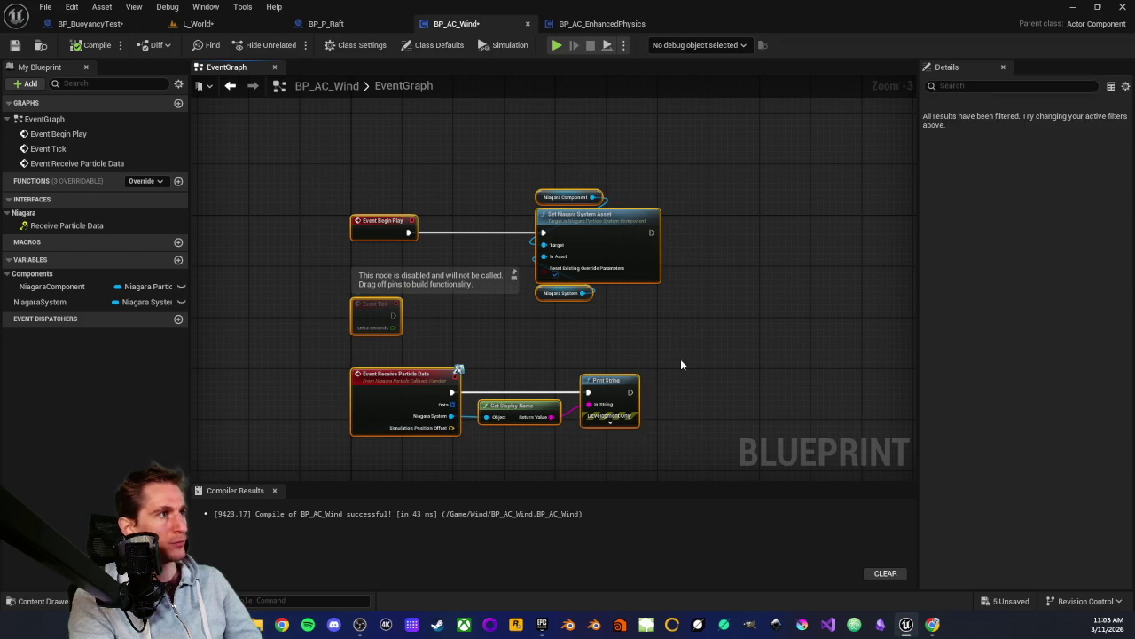
pyautogui.click(681, 359)
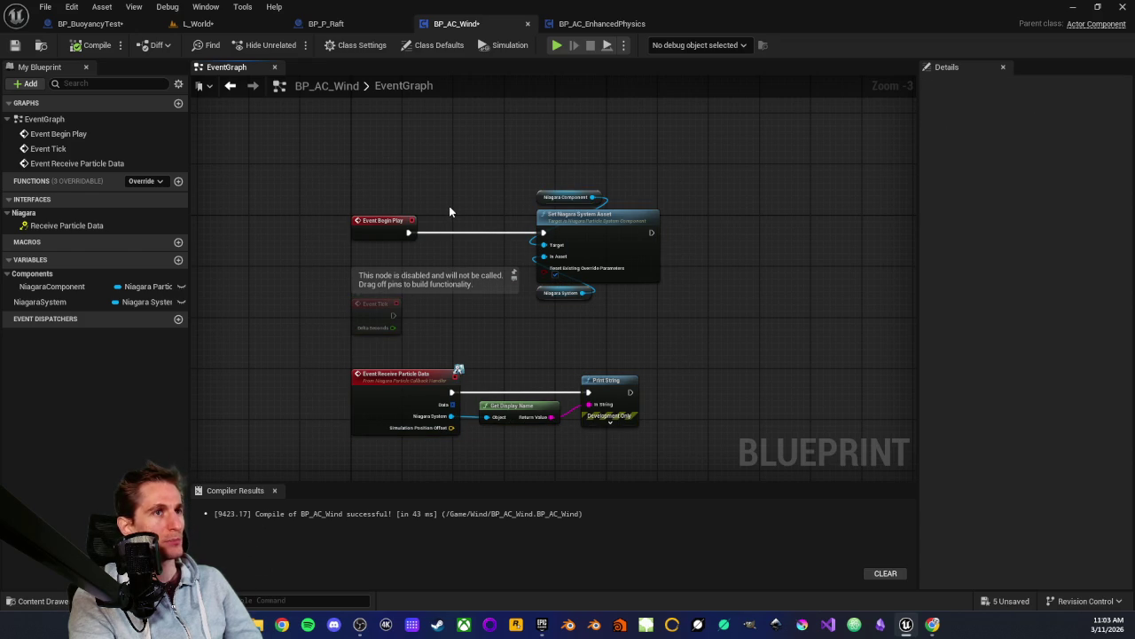
pyautogui.moveTo(326, 157); pyautogui.dragTo(708, 447)
pyautogui.click(689, 347)
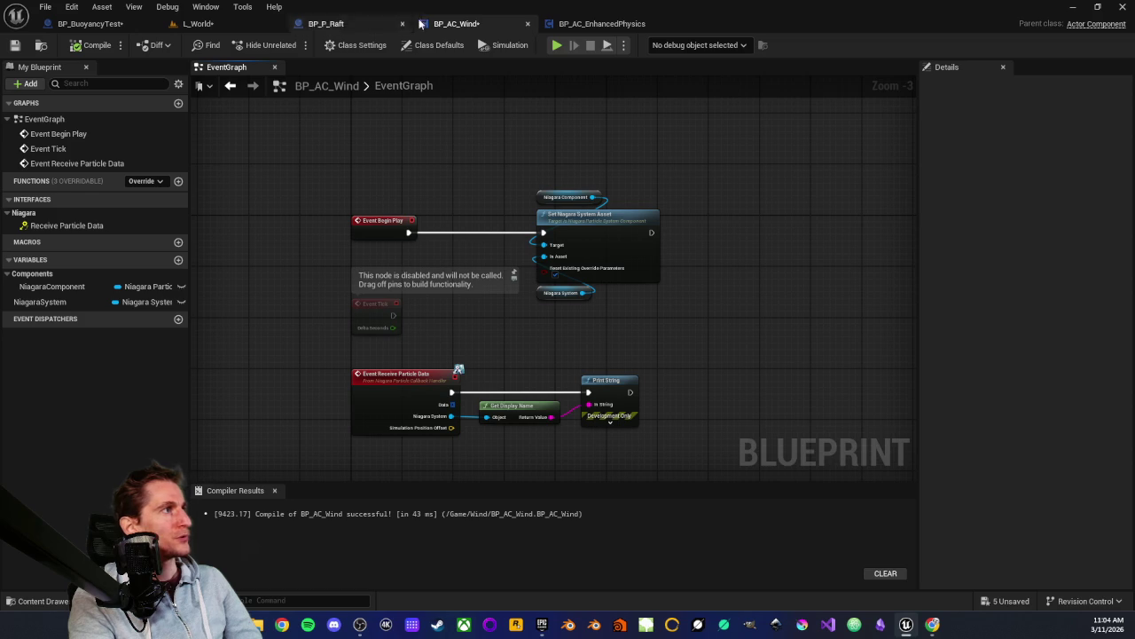
pyautogui.moveTo(306, 165); pyautogui.dragTo(701, 470)
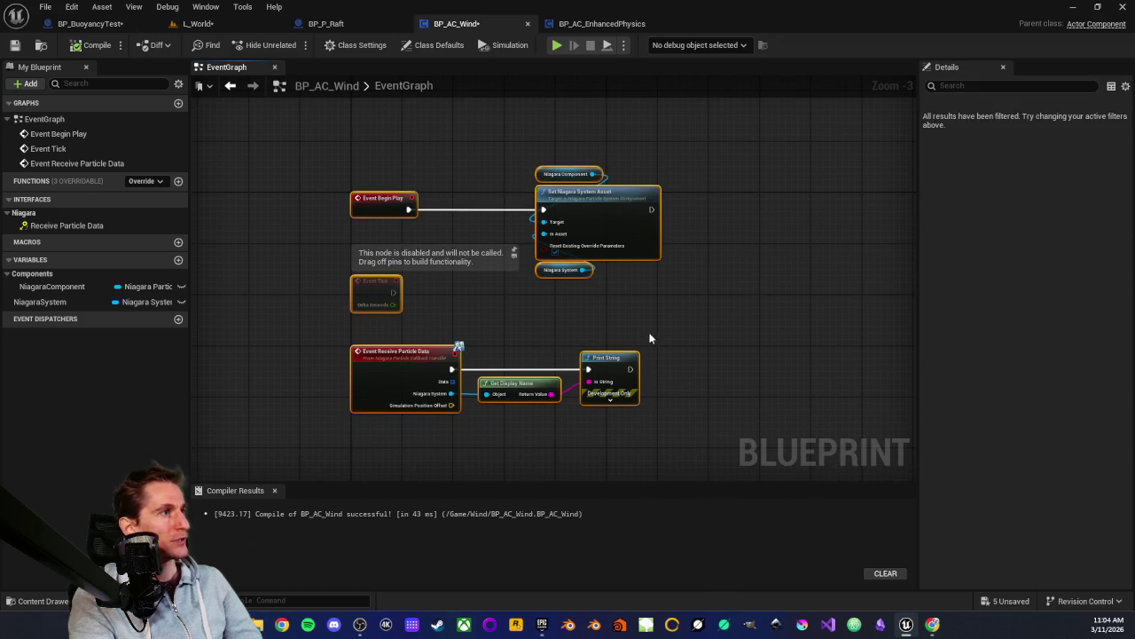
pyautogui.click(563, 347)
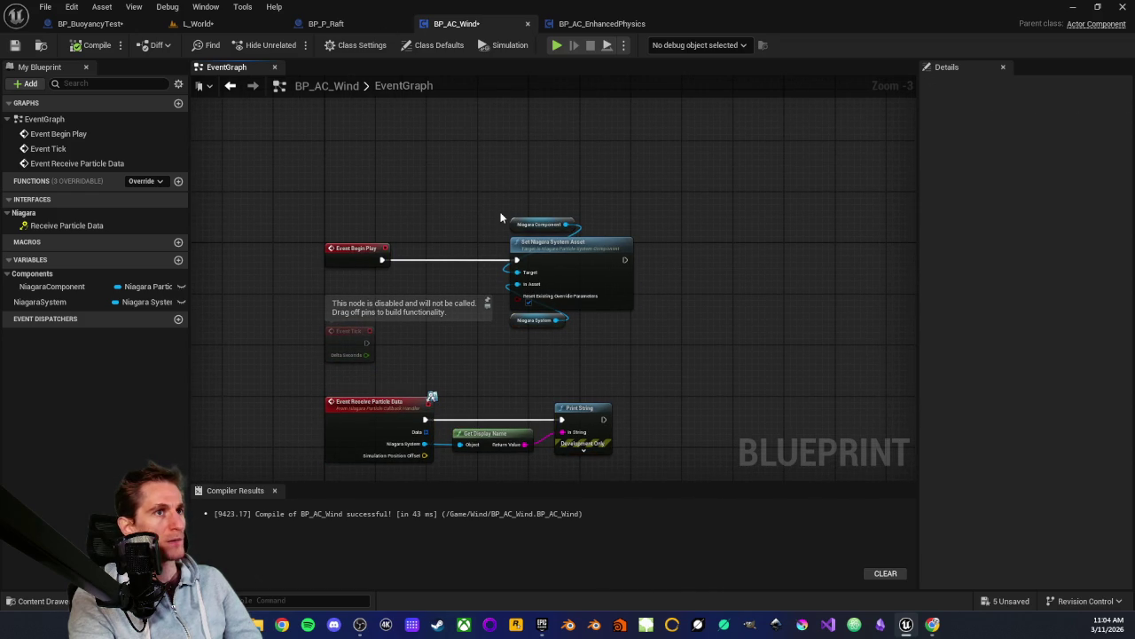
pyautogui.moveTo(497, 180); pyautogui.dragTo(615, 352)
pyautogui.click(616, 351)
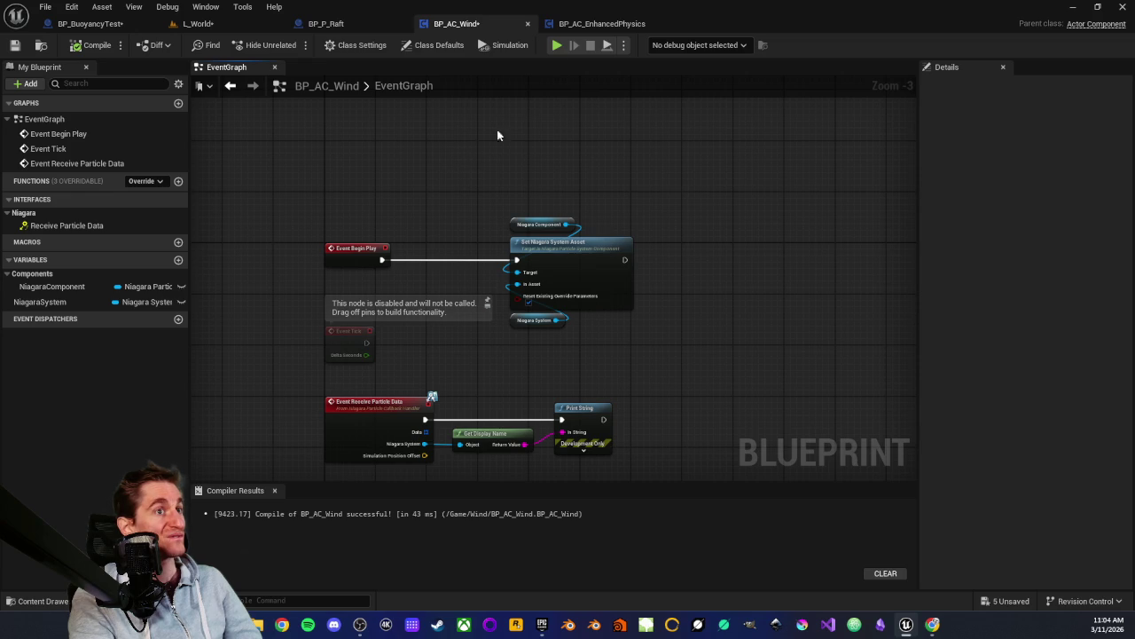
pyautogui.click(585, 23)
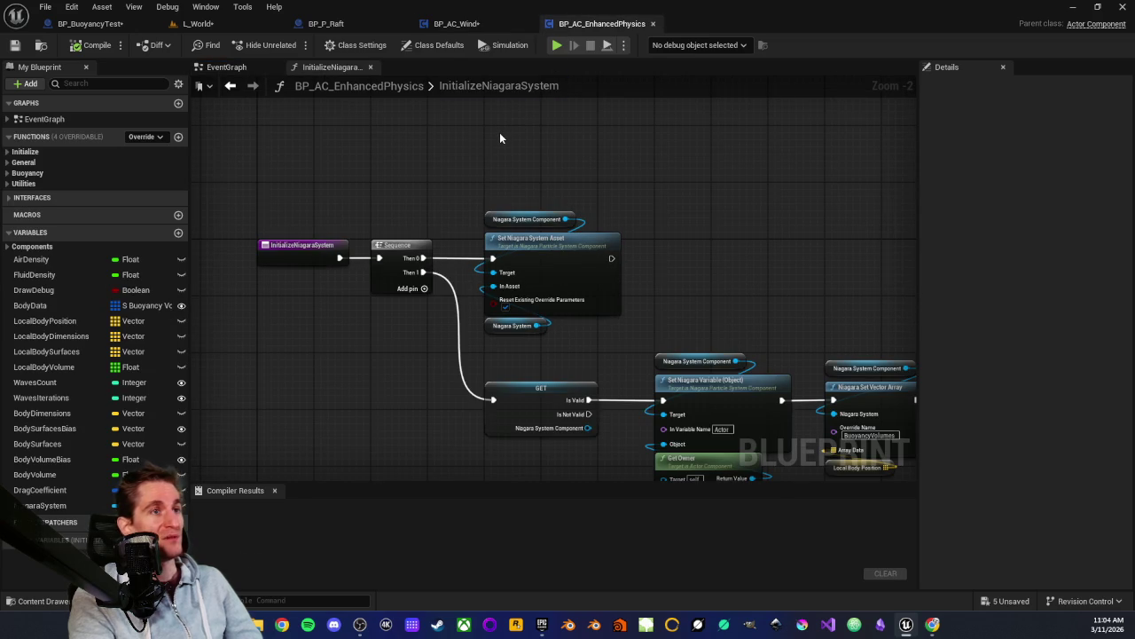
# Open Get Owning Component from the EventGraph and inspect its Get Owner, GET and Cast To PrimitiveComponent nodes
pyautogui.moveTo(634, 382); pyautogui.dragTo(556, 381)
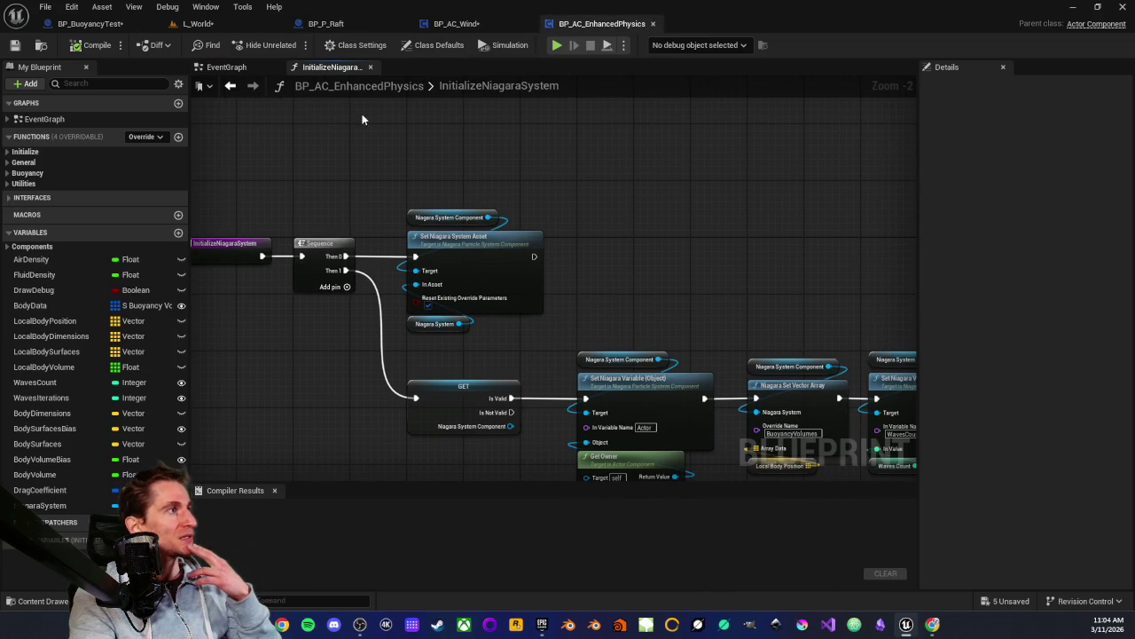
pyautogui.click(245, 66)
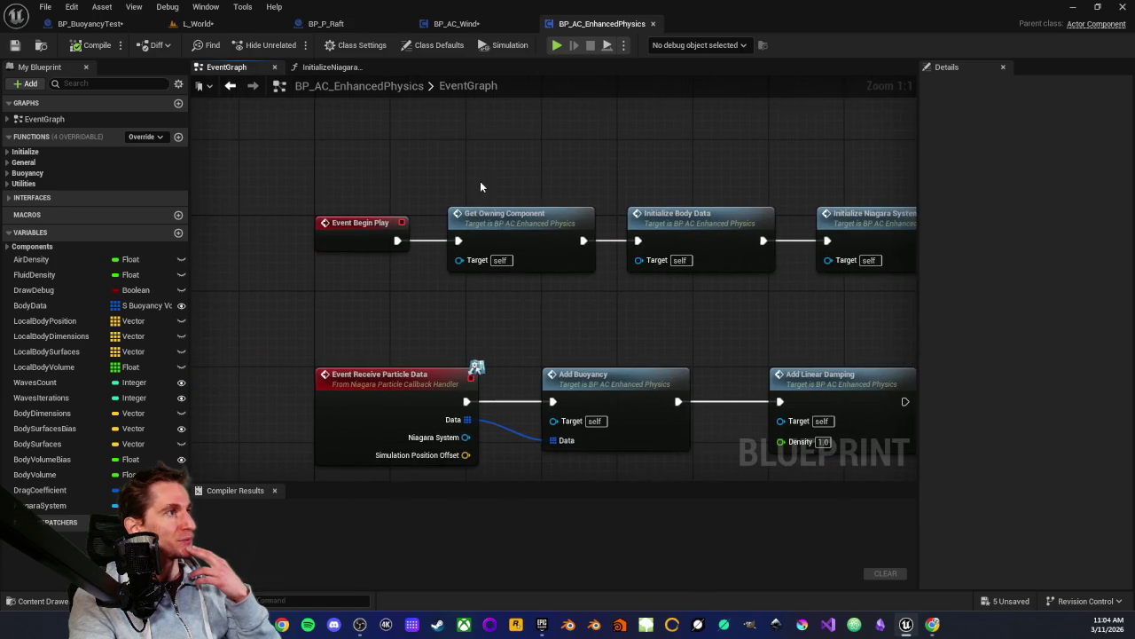
pyautogui.doubleClick(509, 225)
pyautogui.moveTo(374, 223)
pyautogui.mouseDown()
pyautogui.moveTo(446, 310)
pyautogui.moveTo(624, 375)
pyautogui.moveTo(489, 400)
pyautogui.mouseUp()
pyautogui.click(498, 201)
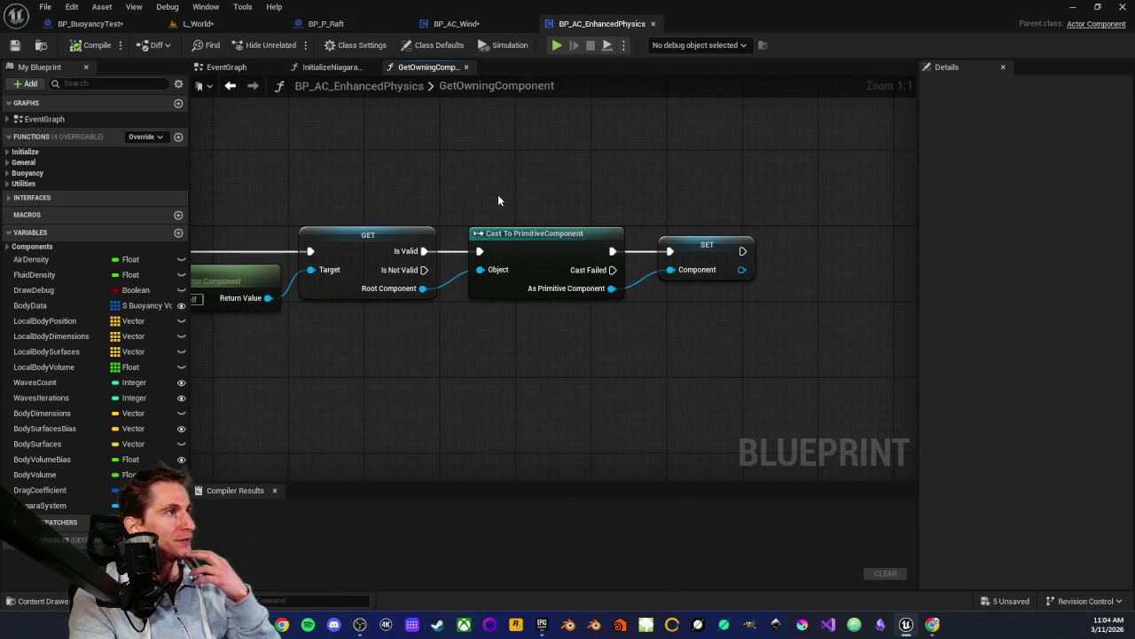
pyautogui.moveTo(497, 188)
pyautogui.mouseDown()
pyautogui.moveTo(576, 325)
pyautogui.moveTo(590, 326)
pyautogui.moveTo(588, 304)
pyautogui.moveTo(703, 343)
pyautogui.moveTo(724, 338)
pyautogui.moveTo(626, 337)
pyautogui.moveTo(669, 322)
pyautogui.mouseUp()
pyautogui.click(684, 333)
# Inspect the owning-component chain and its SET node, then close the GetOwningComponent graph
pyautogui.scroll(-1, 684, 333)
pyautogui.moveTo(414, 187)
pyautogui.mouseDown()
pyautogui.moveTo(849, 349)
pyautogui.moveTo(875, 342)
pyautogui.moveTo(666, 361)
pyautogui.mouseUp()
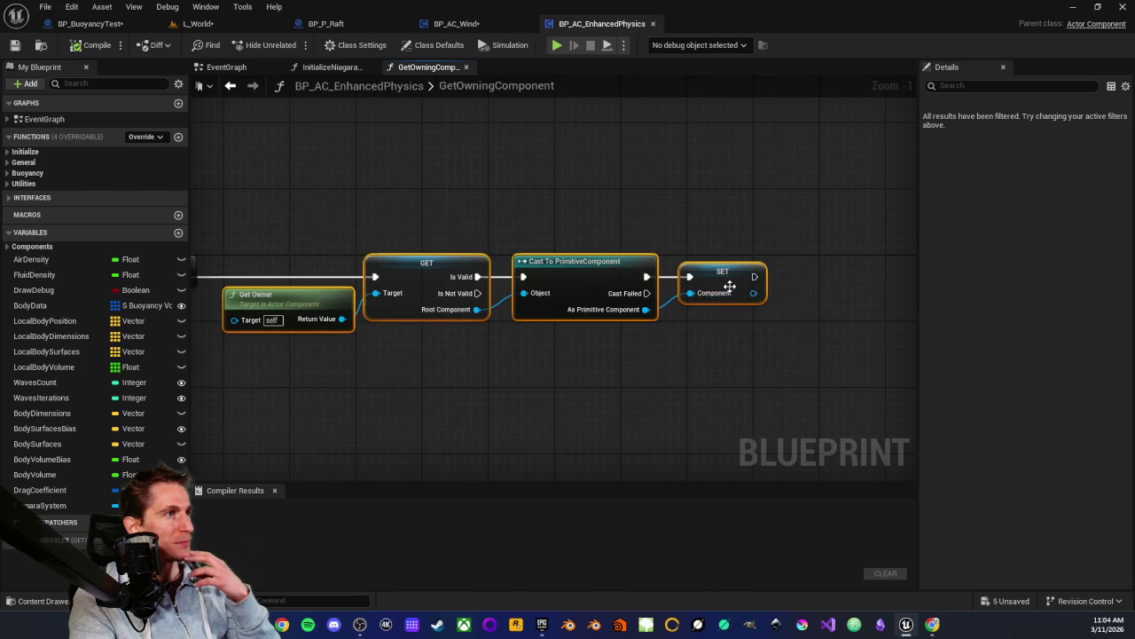
pyautogui.scroll(1, 649, 364)
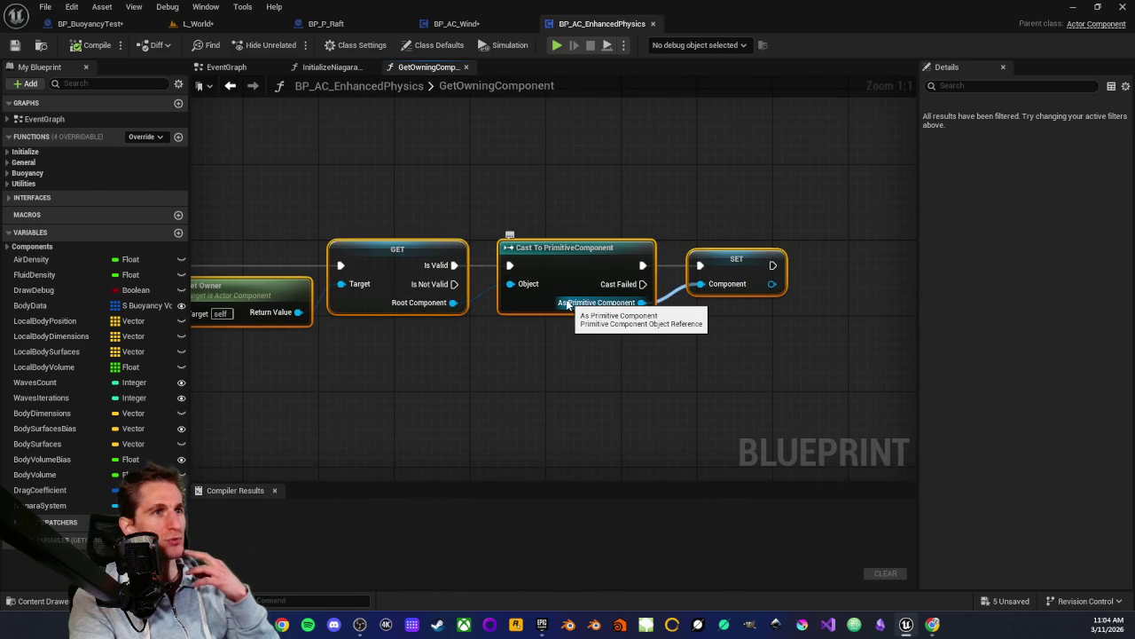
pyautogui.moveTo(611, 315); pyautogui.dragTo(523, 331)
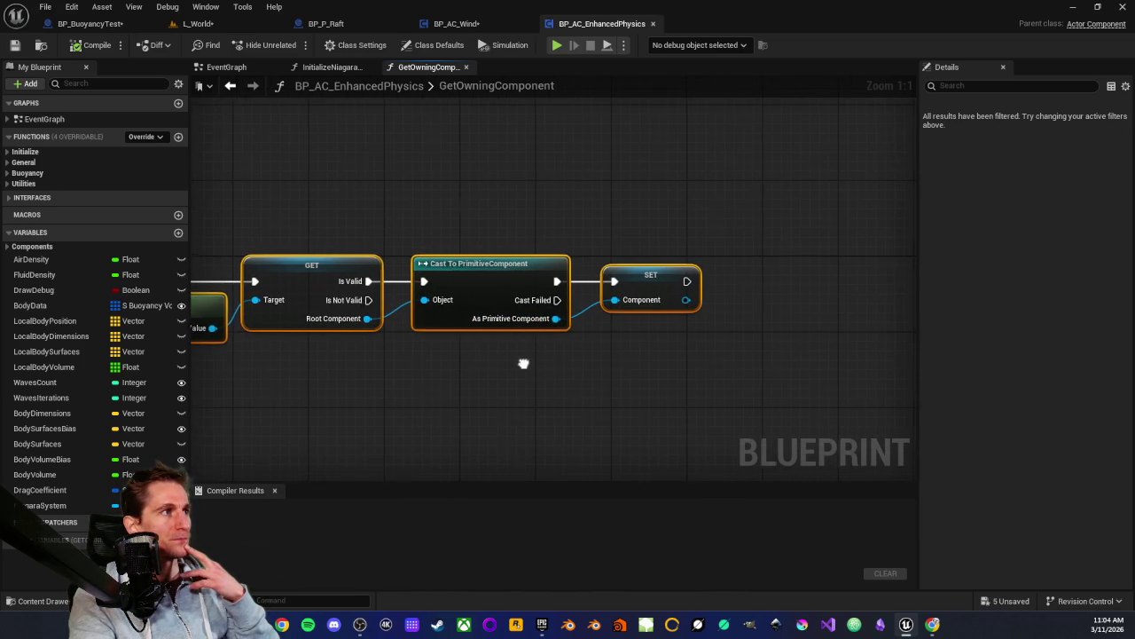
pyautogui.moveTo(624, 216)
pyautogui.mouseDown()
pyautogui.moveTo(667, 351)
pyautogui.moveTo(697, 362)
pyautogui.mouseUp()
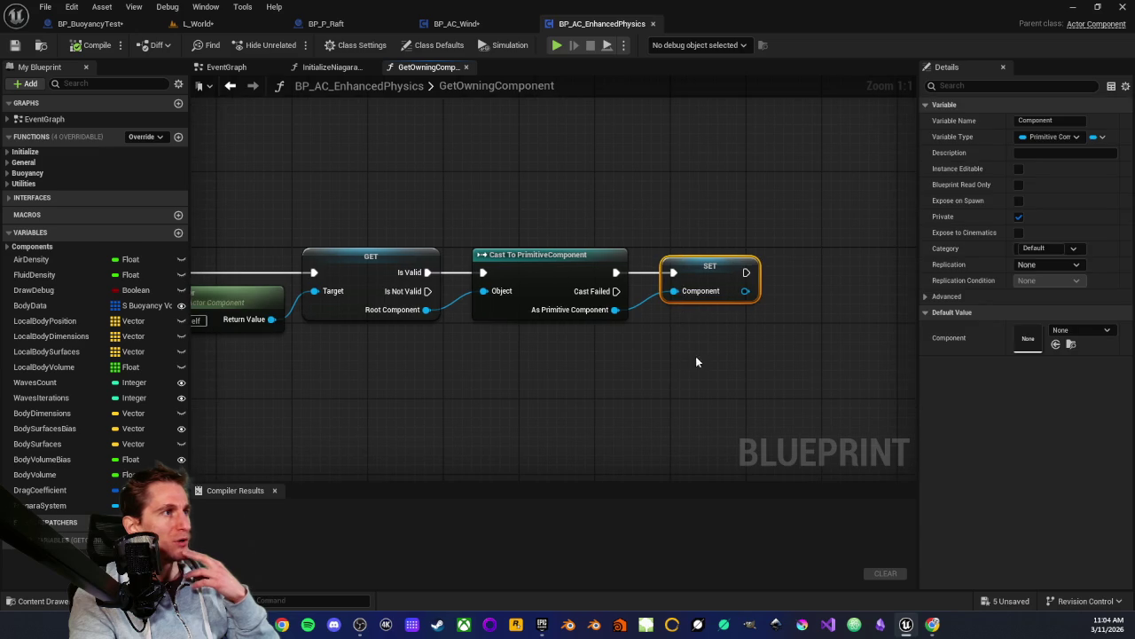
pyautogui.click(665, 364)
pyautogui.moveTo(735, 210)
pyautogui.mouseDown()
pyautogui.moveTo(684, 257)
pyautogui.moveTo(703, 385)
pyautogui.moveTo(692, 366)
pyautogui.moveTo(713, 370)
pyautogui.mouseUp()
pyautogui.moveTo(556, 388); pyautogui.dragTo(603, 413)
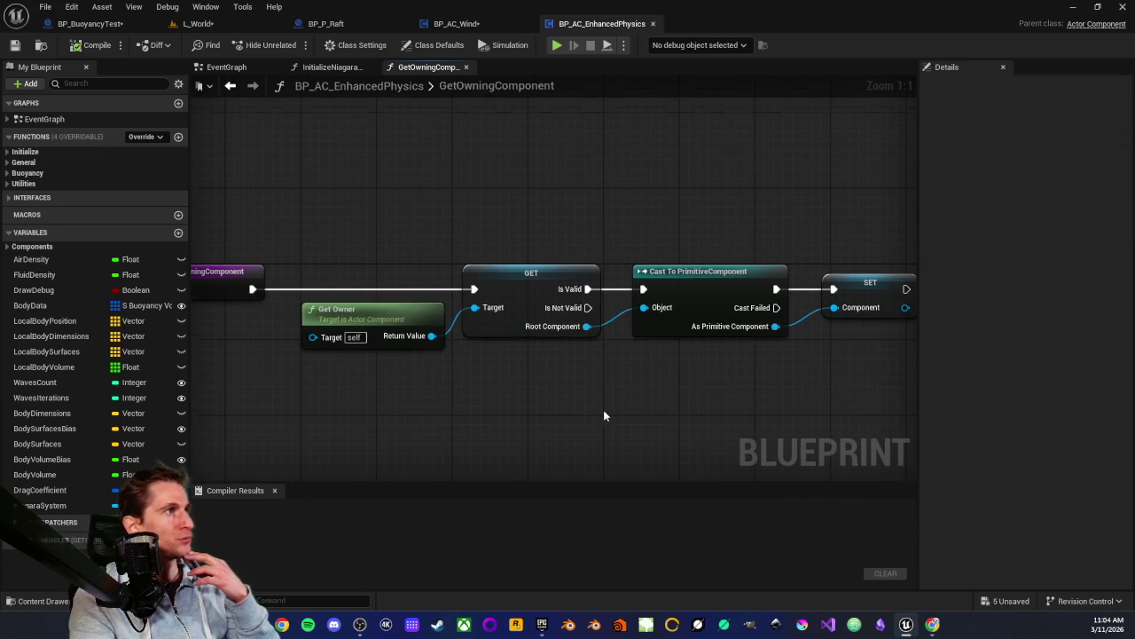
pyautogui.middleClick(440, 68)
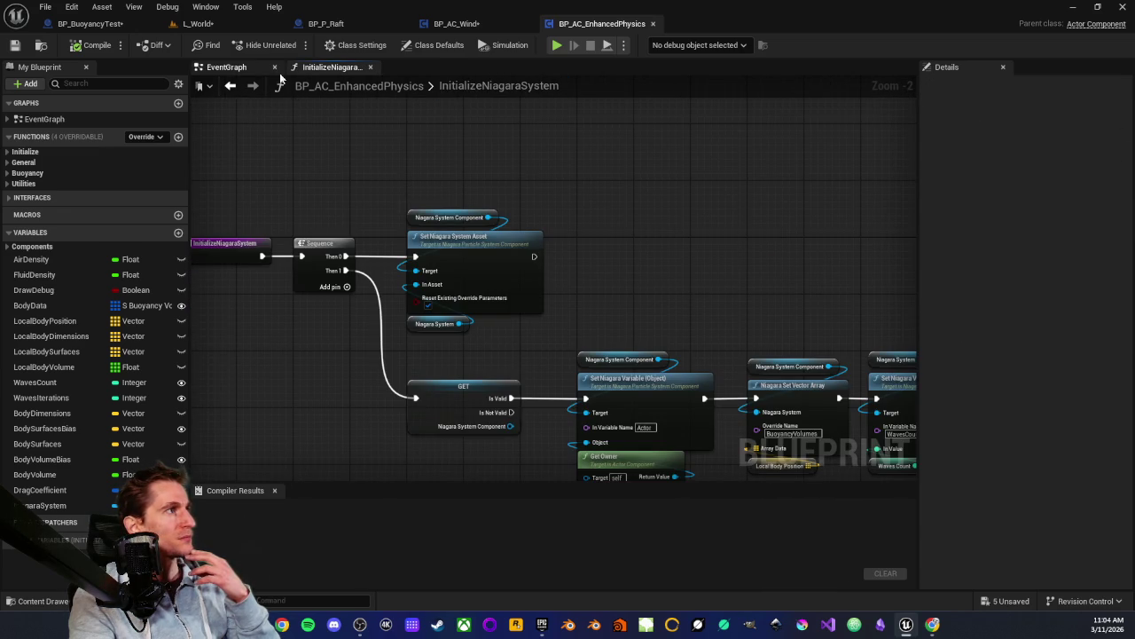
# Survey the BP_AC_EnhancedPhysics EventGraph around Event Receive Particle Data
pyautogui.click(238, 69)
pyautogui.moveTo(583, 157); pyautogui.dragTo(407, 195)
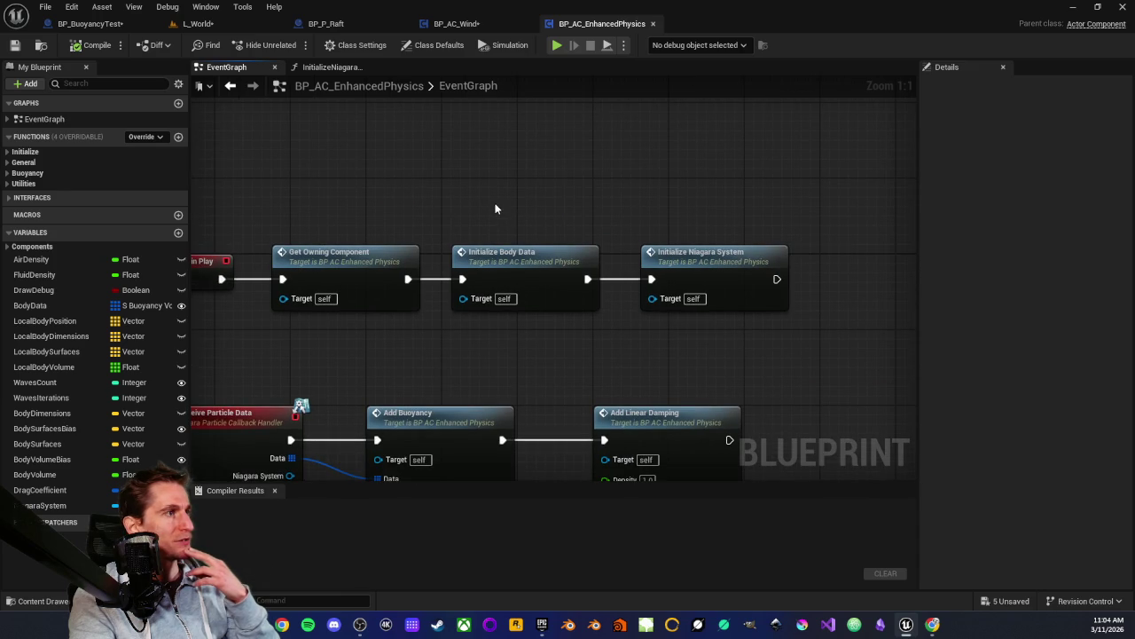
pyautogui.moveTo(512, 345); pyautogui.dragTo(508, 118)
pyautogui.moveTo(546, 264); pyautogui.dragTo(622, 229)
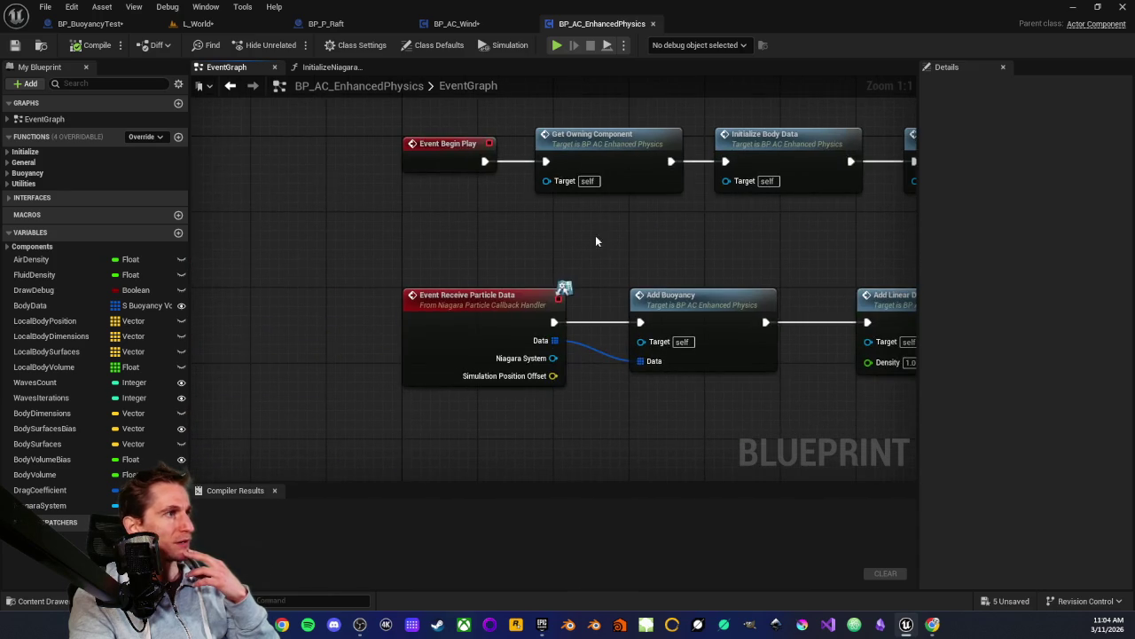
pyautogui.scroll(-4, 448, 311)
pyautogui.moveTo(443, 317); pyautogui.dragTo(426, 279)
pyautogui.scroll(4, 446, 304)
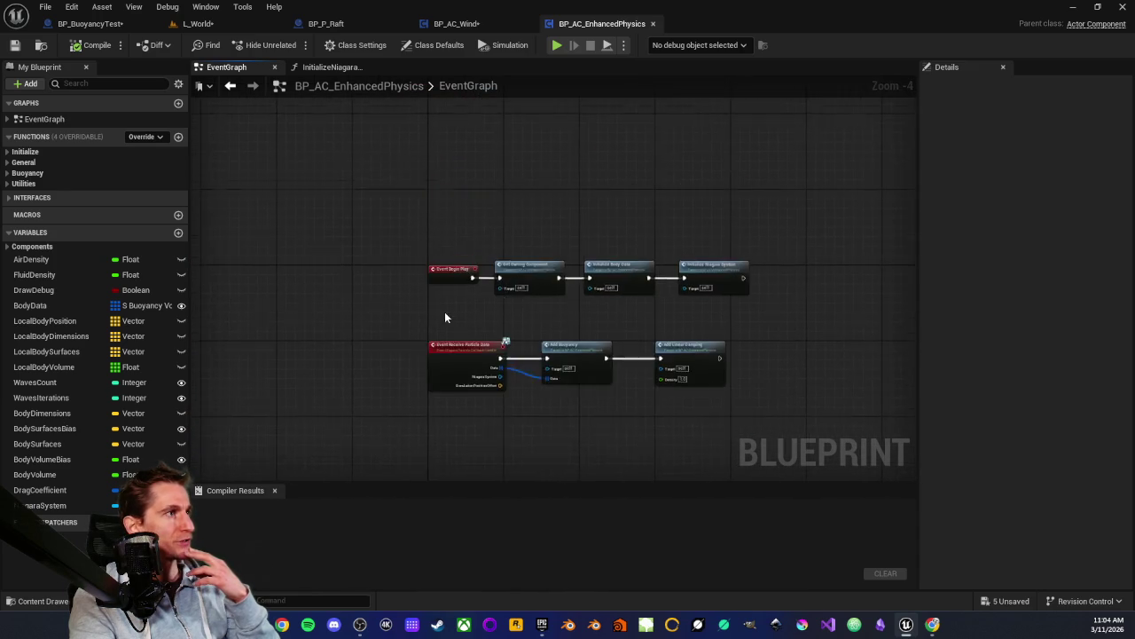
pyautogui.scroll(-2, 378, 253)
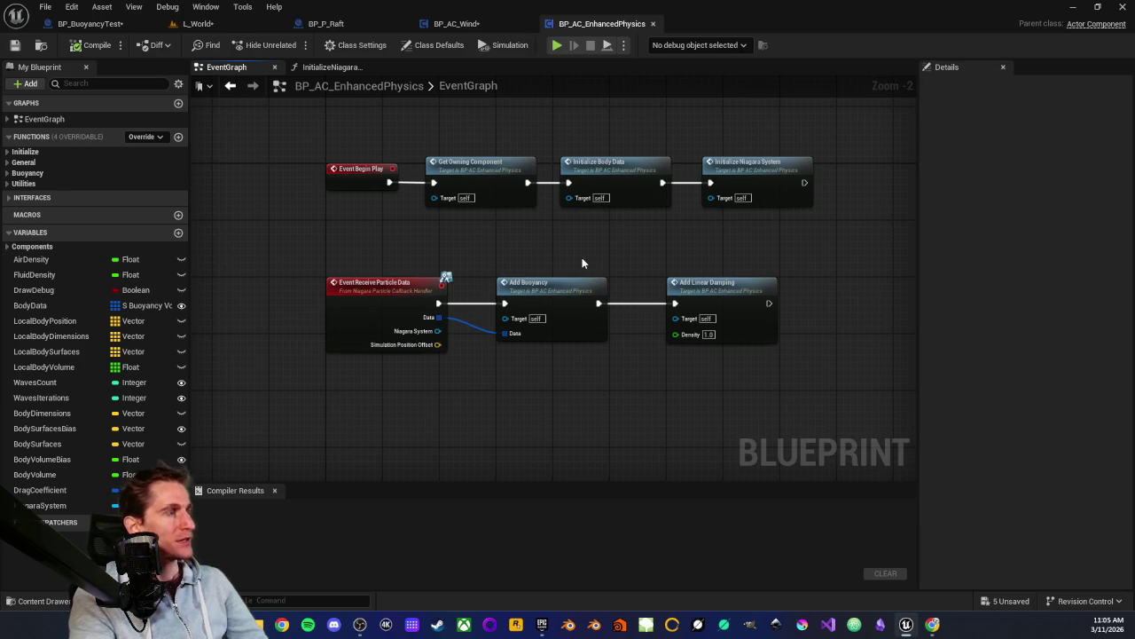
pyautogui.scroll(2, 582, 261)
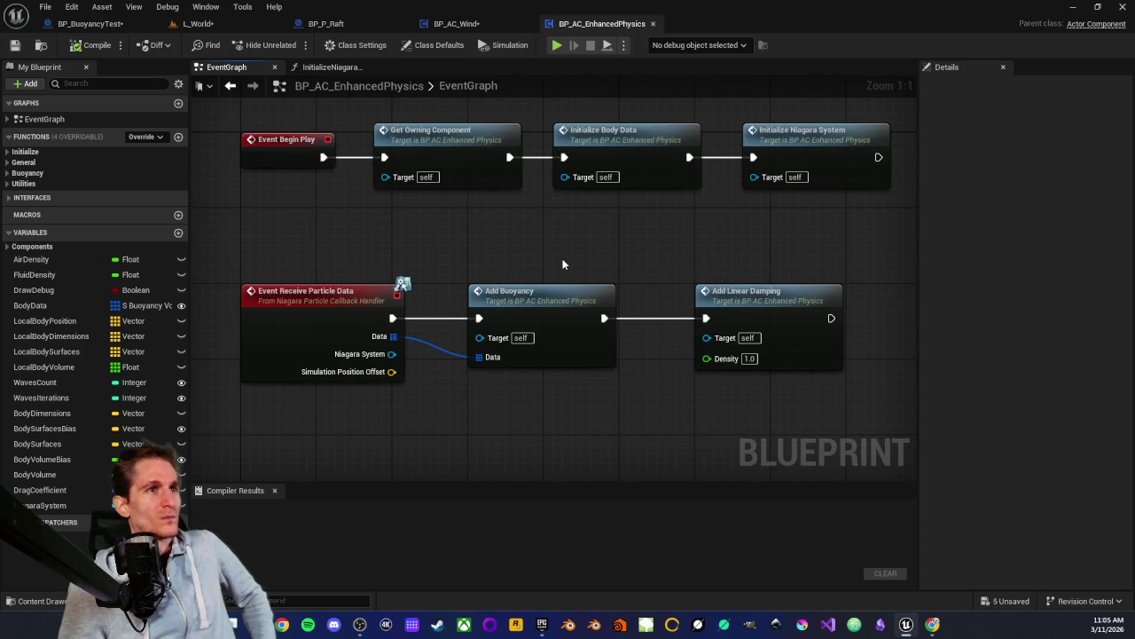
# Open the AddBuoyancy function graph, look over its start, and close it
pyautogui.doubleClick(544, 302)
pyautogui.scroll(4, 445, 223)
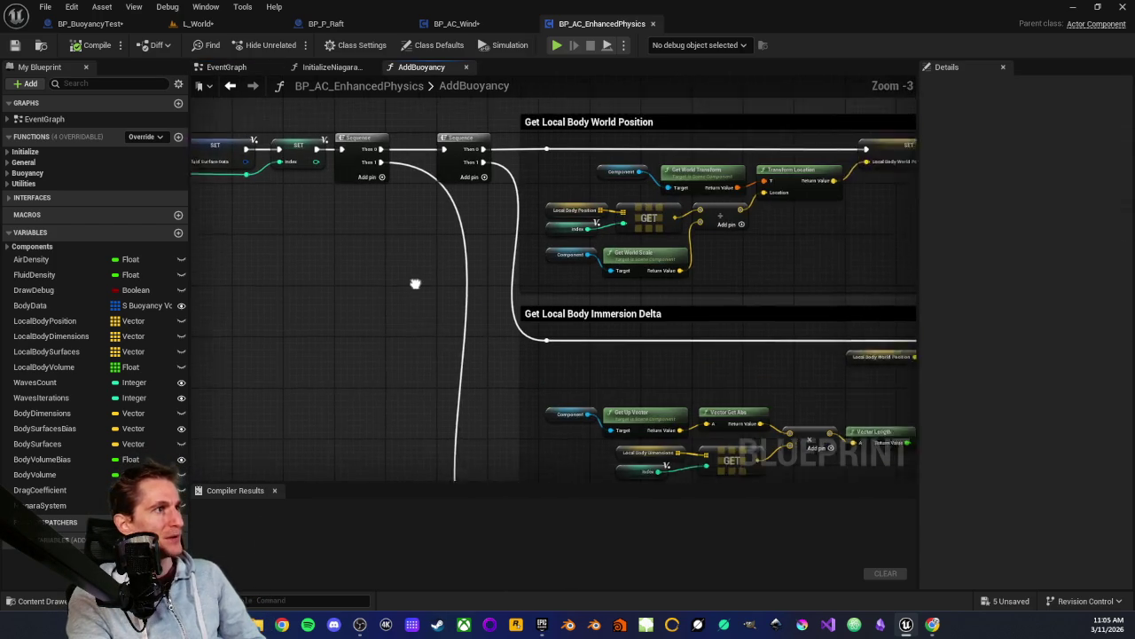
pyautogui.scroll(-2, 406, 262)
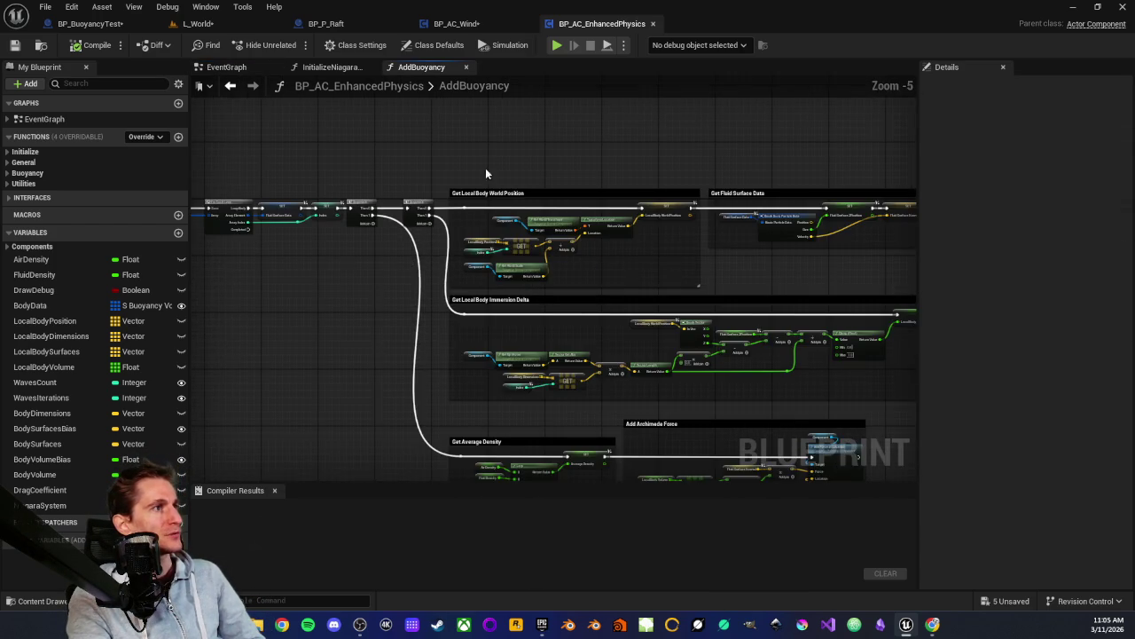
pyautogui.moveTo(423, 155)
pyautogui.mouseDown()
pyautogui.moveTo(309, 278)
pyautogui.moveTo(428, 223)
pyautogui.moveTo(352, 269)
pyautogui.mouseUp()
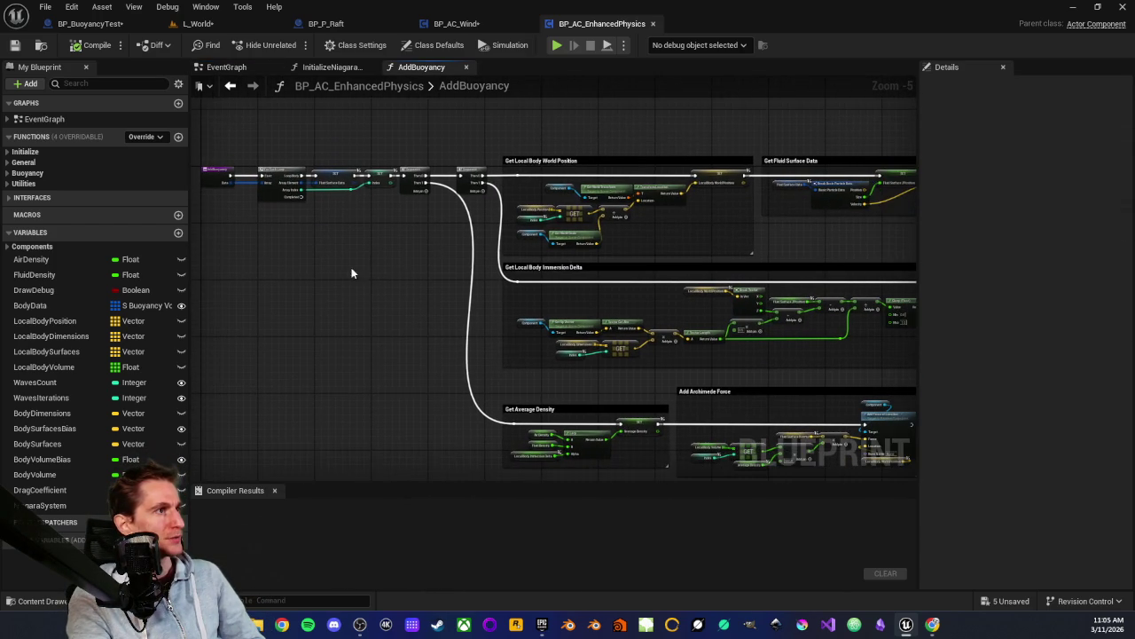
pyautogui.click(466, 67)
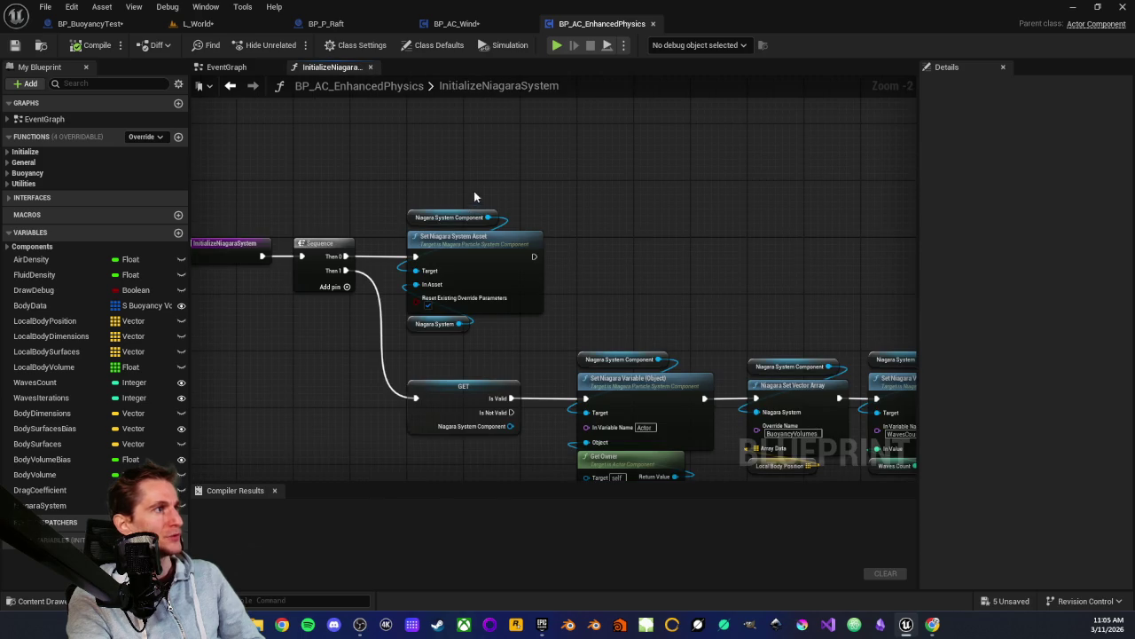
# Review the Niagara setup nodes in InitializeNiagaraSystem, then close that function graph
pyautogui.scroll(3, 558, 200)
pyautogui.moveTo(725, 231); pyautogui.dragTo(806, 260)
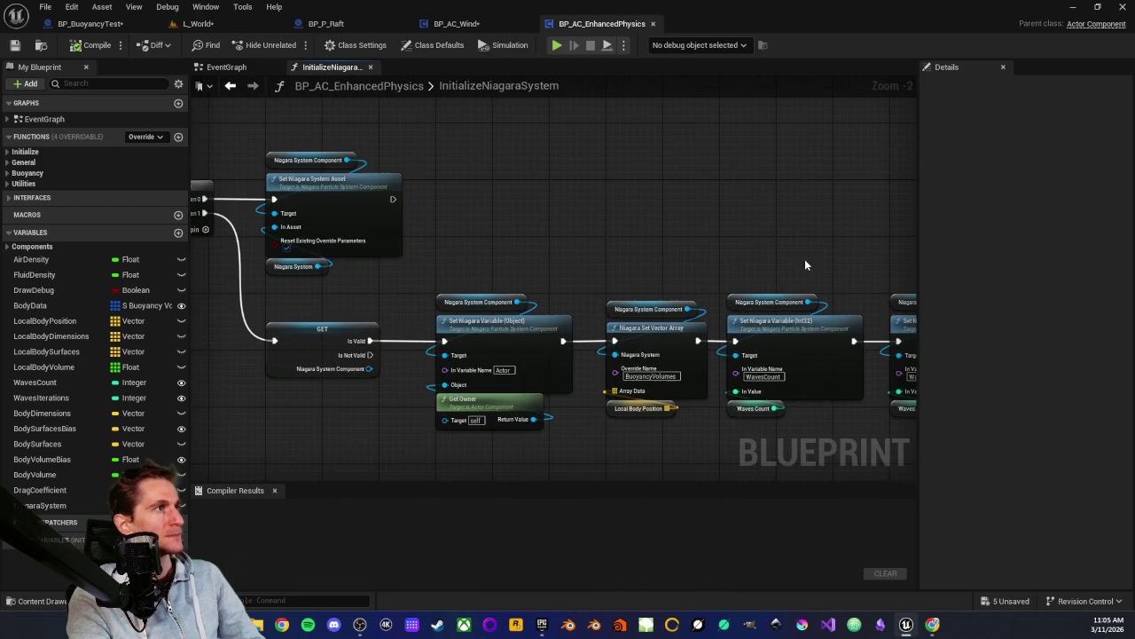
pyautogui.scroll(2, 373, 286)
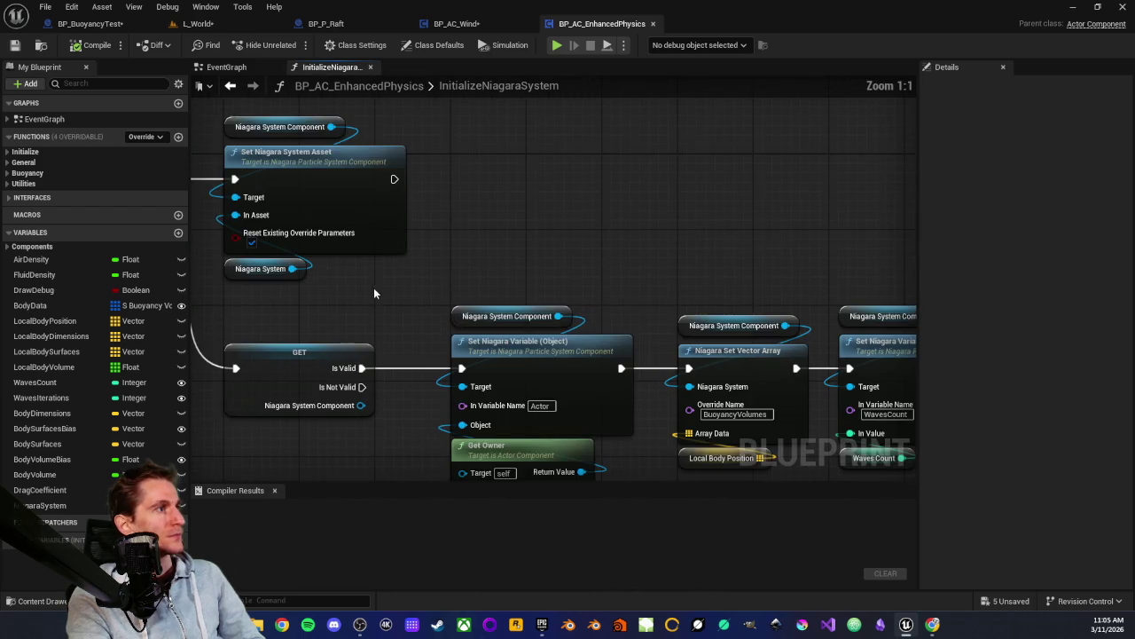
pyautogui.moveTo(373, 285); pyautogui.dragTo(294, 254)
pyautogui.scroll(-1, 360, 243)
pyautogui.moveTo(433, 219)
pyautogui.mouseDown()
pyautogui.moveTo(390, 306)
pyautogui.moveTo(562, 388)
pyautogui.moveTo(621, 355)
pyautogui.moveTo(595, 238)
pyautogui.mouseUp()
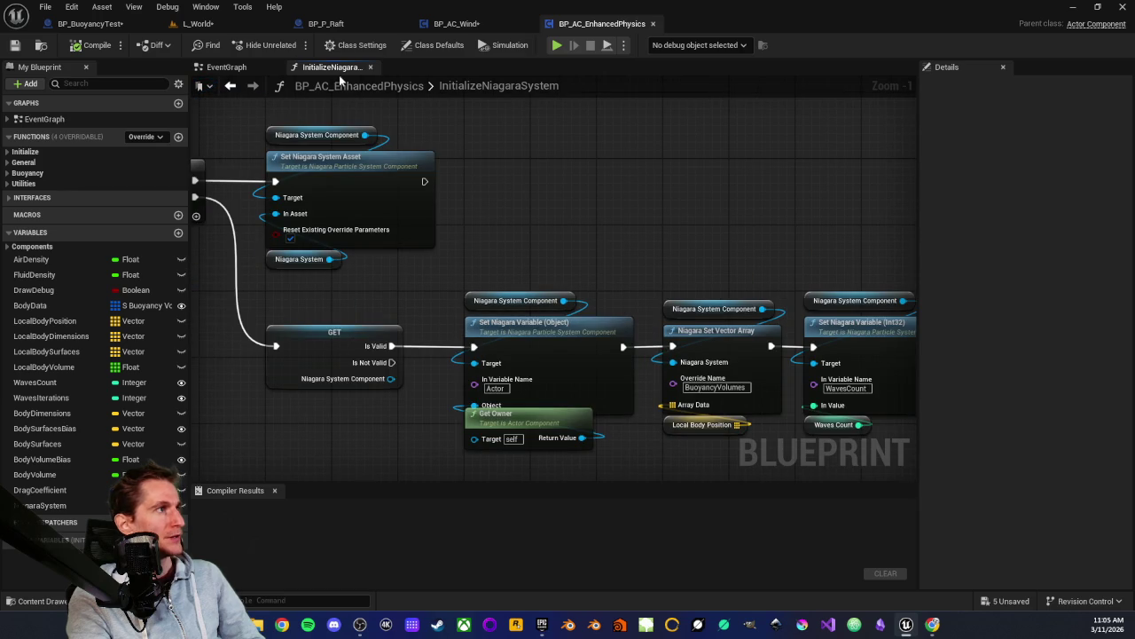
pyautogui.middleClick(324, 69)
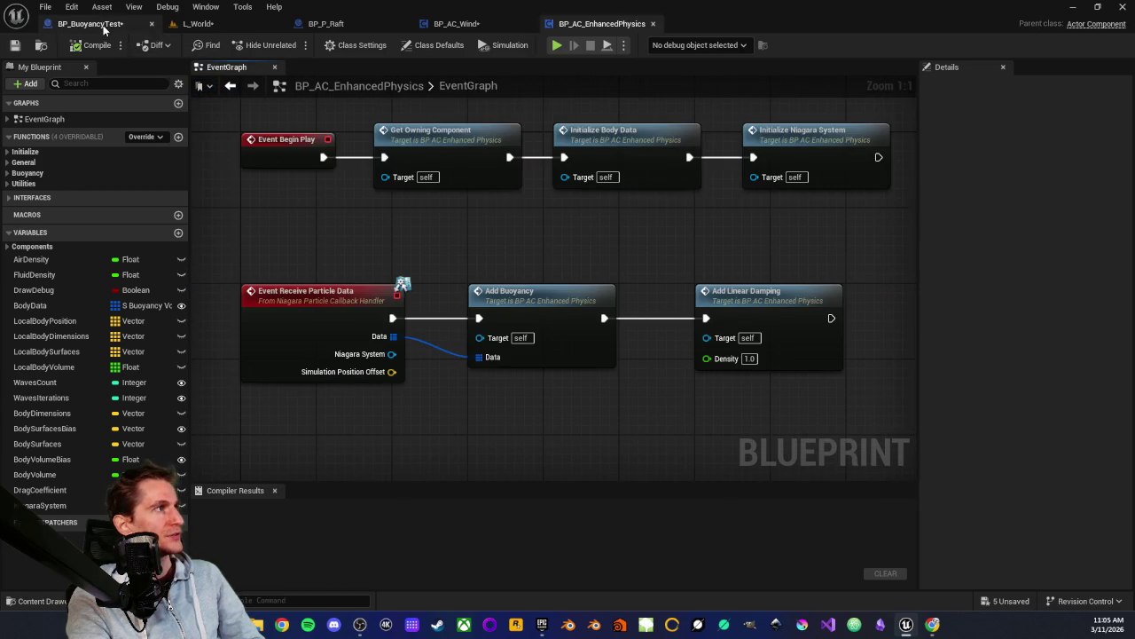
# Delete the NS_Wind component from BP_BuoyancyTest
pyautogui.click(89, 23)
pyautogui.scroll(3, 89, 169)
pyautogui.scroll(1, 84, 142)
pyautogui.click(67, 168)
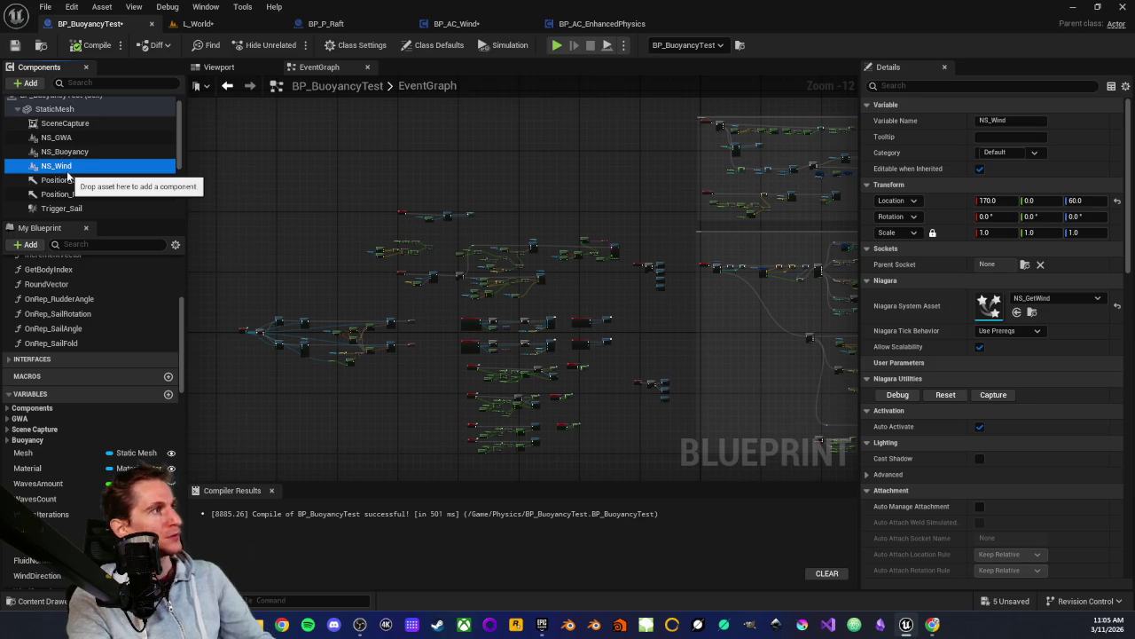
pyautogui.press('Delete')
# Search the Add component list for 'compon', dismiss it without adding anything, and return to L_World
pyautogui.scroll(1, 53, 151)
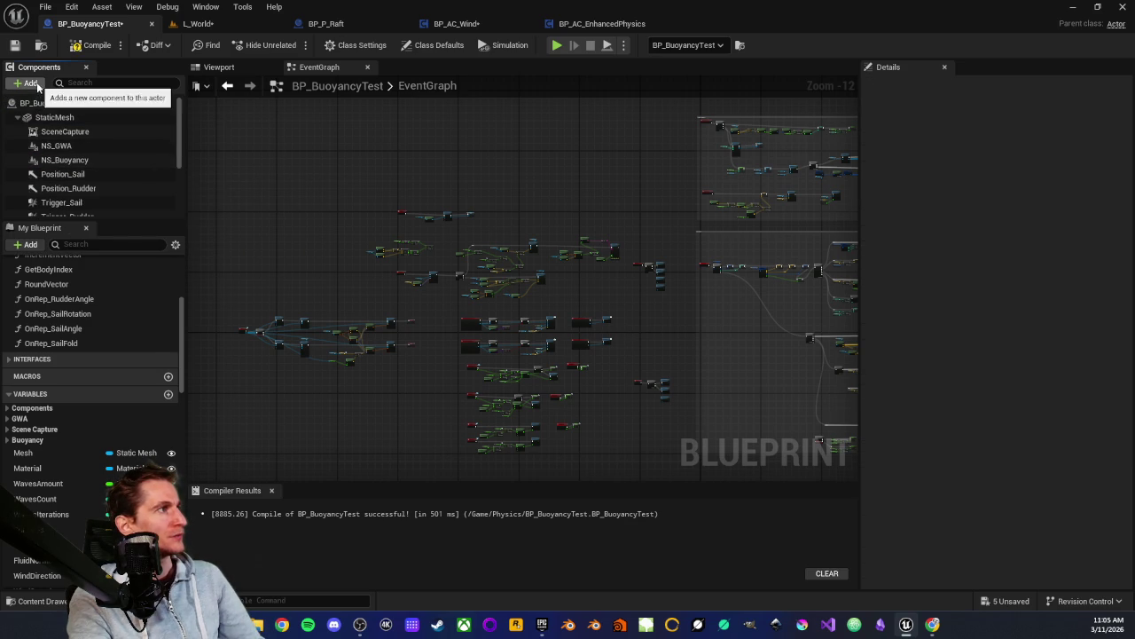
pyautogui.click(30, 82)
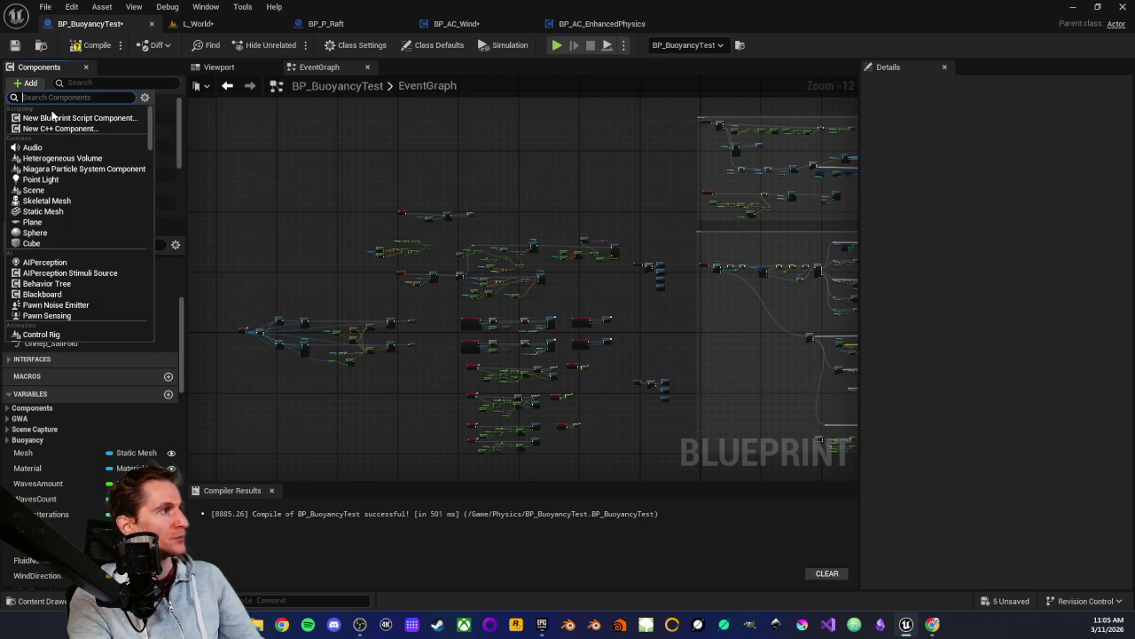
pyautogui.write('compone')
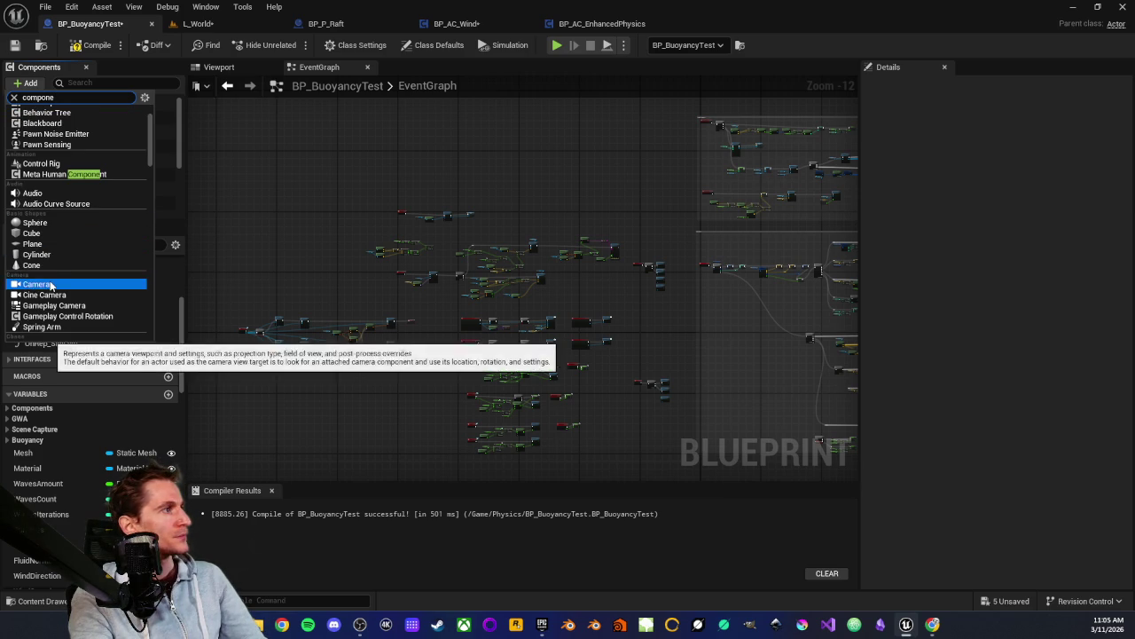
pyautogui.click(219, 186)
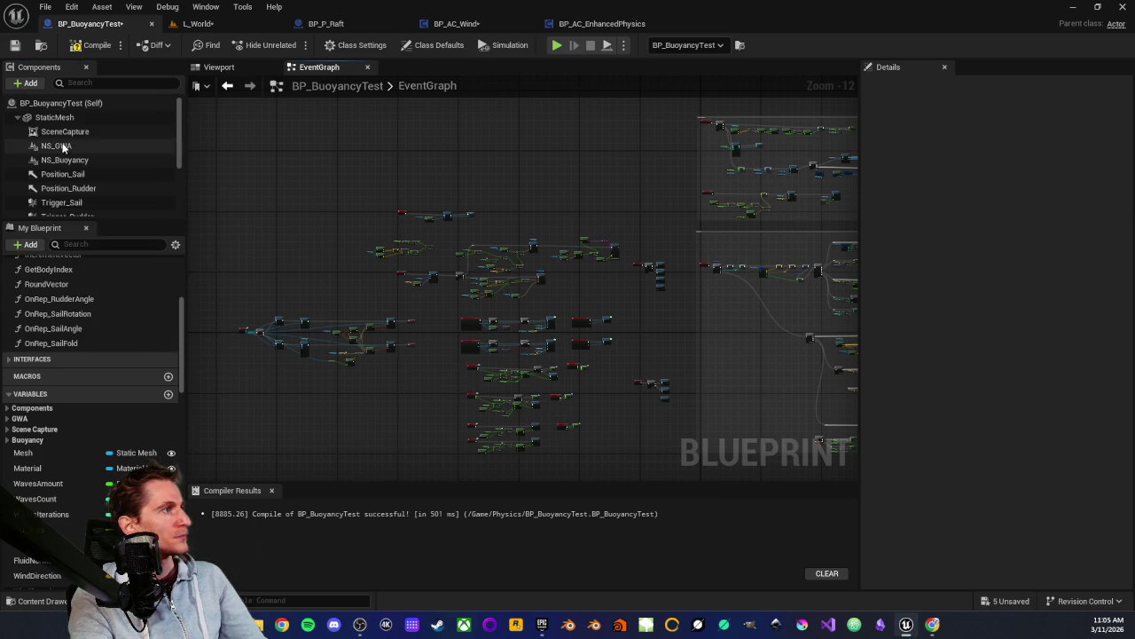
pyautogui.scroll(-3, 75, 153)
pyautogui.scroll(3, 70, 156)
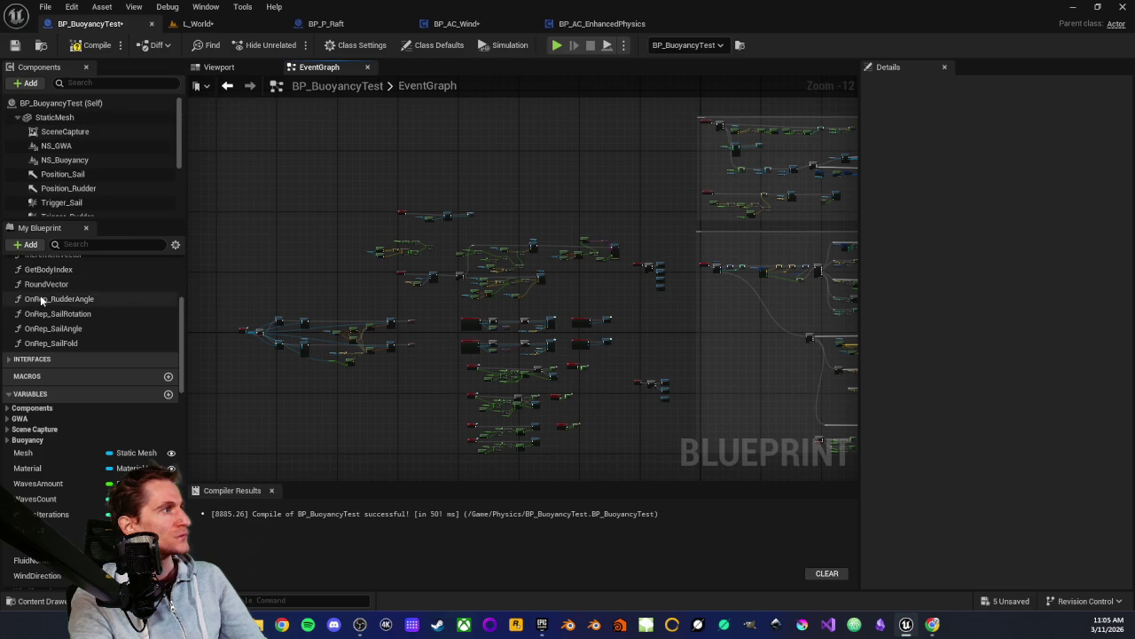
pyautogui.scroll(2, 35, 299)
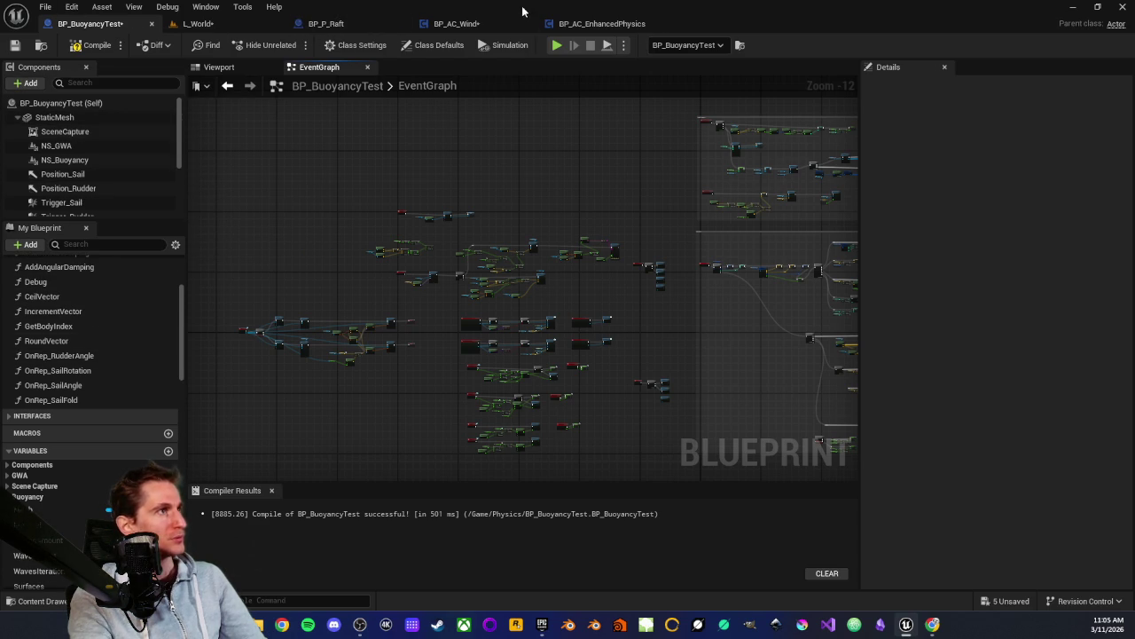
pyautogui.click(197, 23)
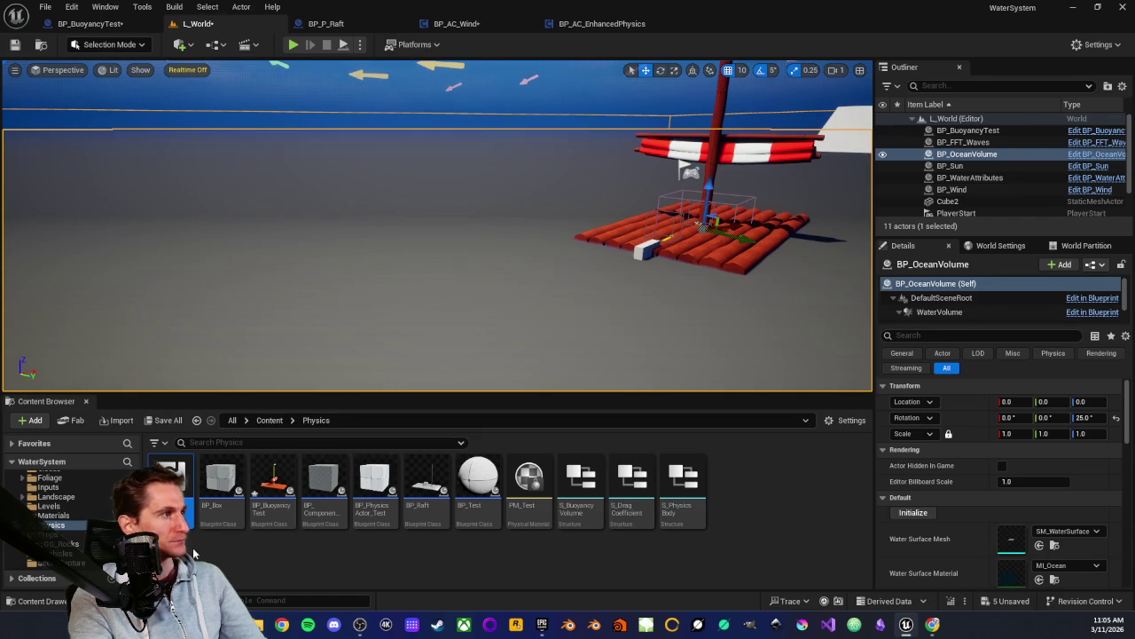
# Add BP_AC_Wind from the Wind folder as a BP_BuoyancyTest component, compile, save, and return to L_World
pyautogui.scroll(-3, 62, 506)
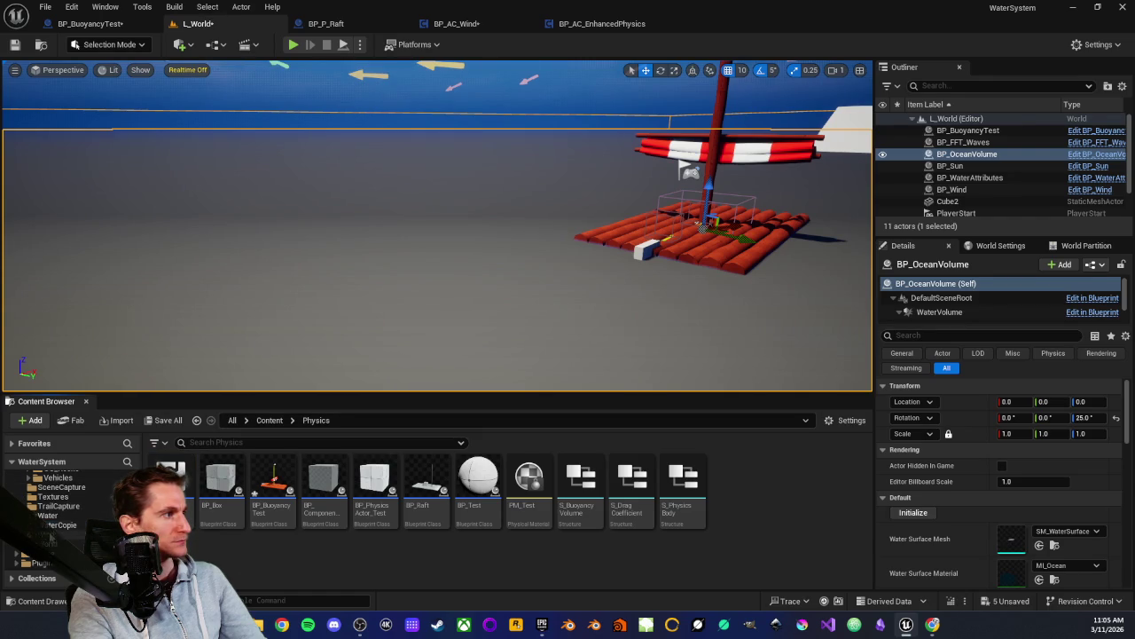
pyautogui.click(66, 535)
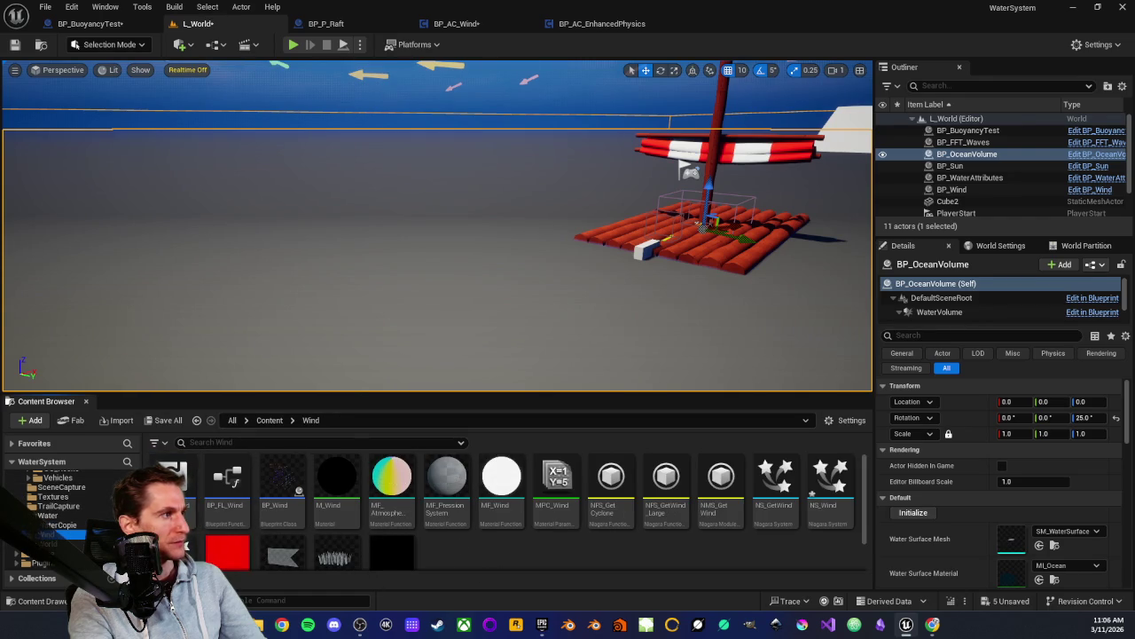
pyautogui.moveTo(173, 479)
pyautogui.mouseDown()
pyautogui.moveTo(181, 443)
pyautogui.moveTo(132, 178)
pyautogui.moveTo(82, 19)
pyautogui.moveTo(70, 174)
pyautogui.moveTo(105, 105)
pyautogui.mouseUp()
pyautogui.scroll(-4, 97, 142)
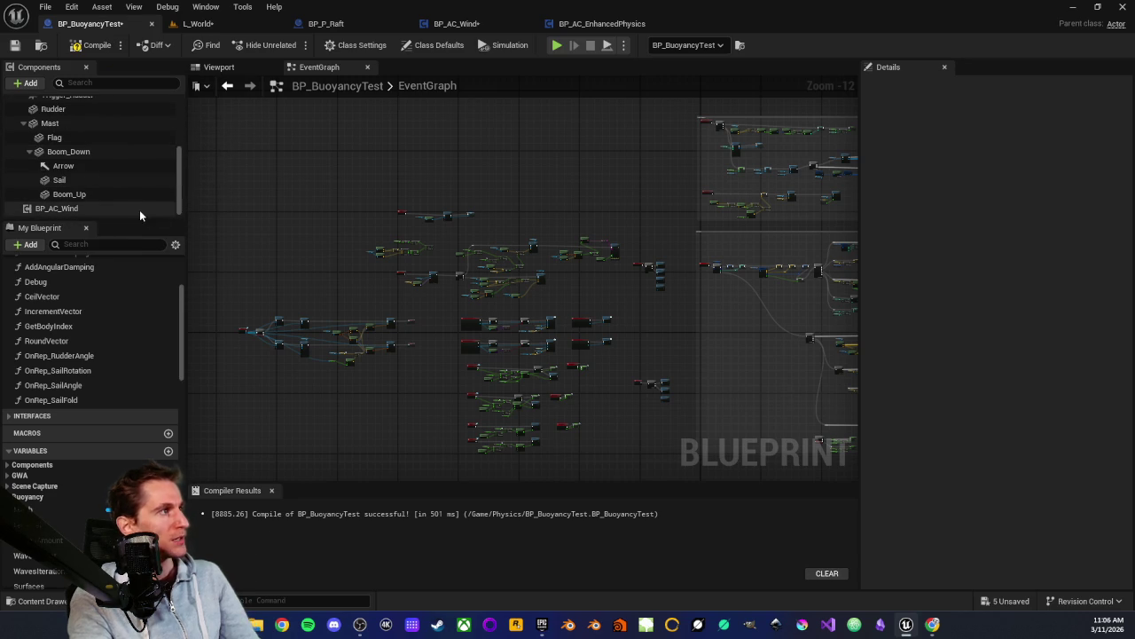
pyautogui.click(121, 209)
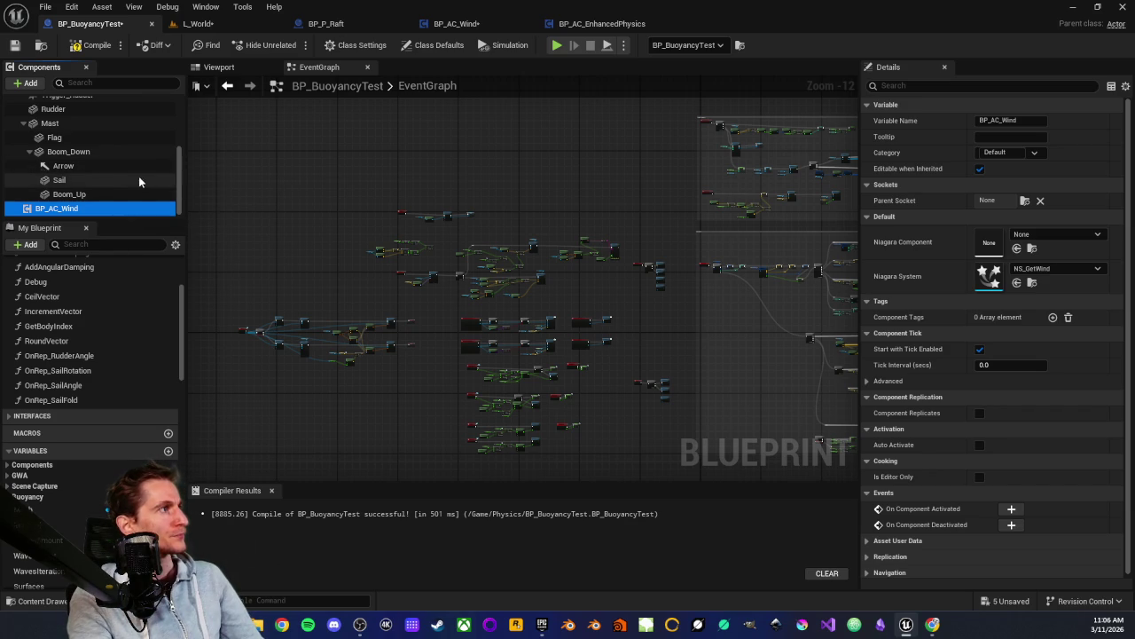
pyautogui.click(98, 48)
pyautogui.click(14, 46)
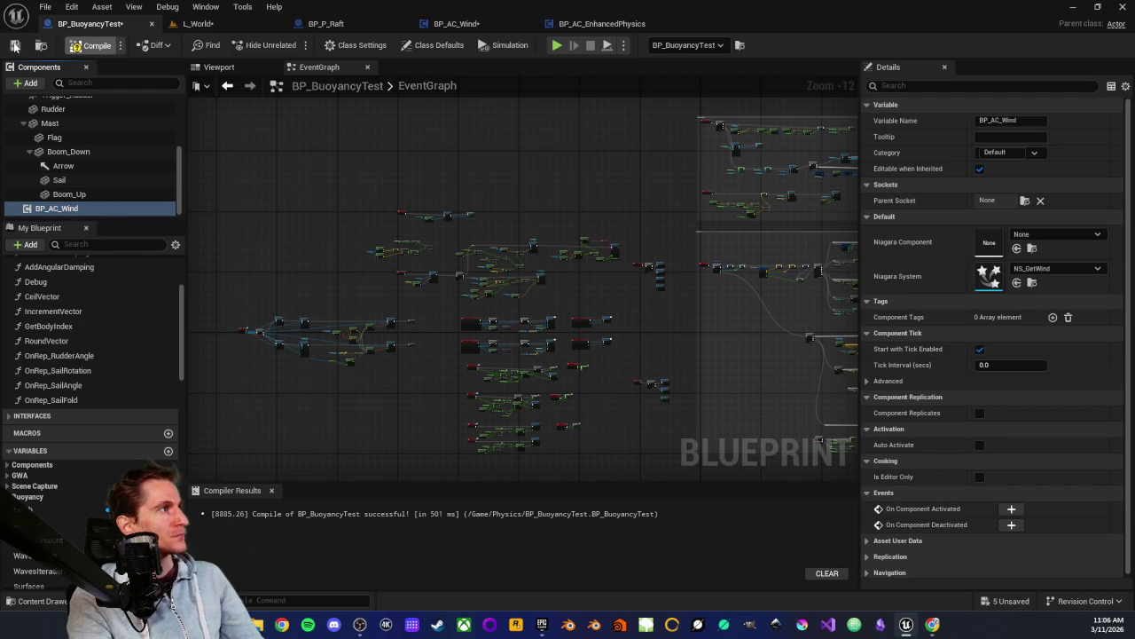
pyautogui.click(200, 24)
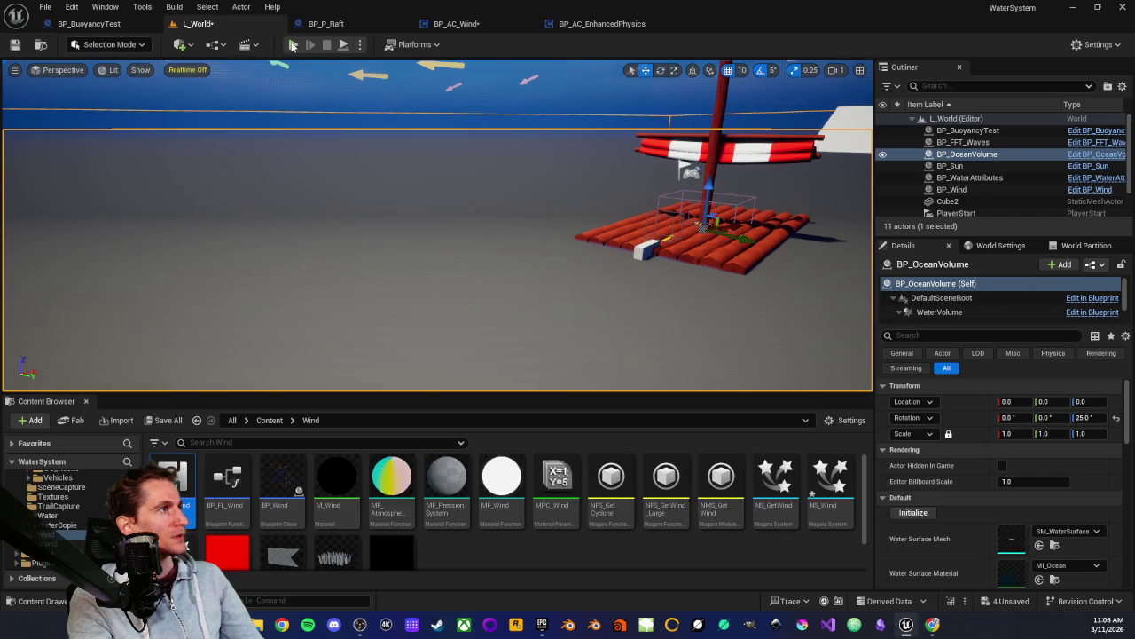
# Play-test the level, read the Accessed None NiagaraComponent error in the Message Log, then close it
pyautogui.click(293, 44)
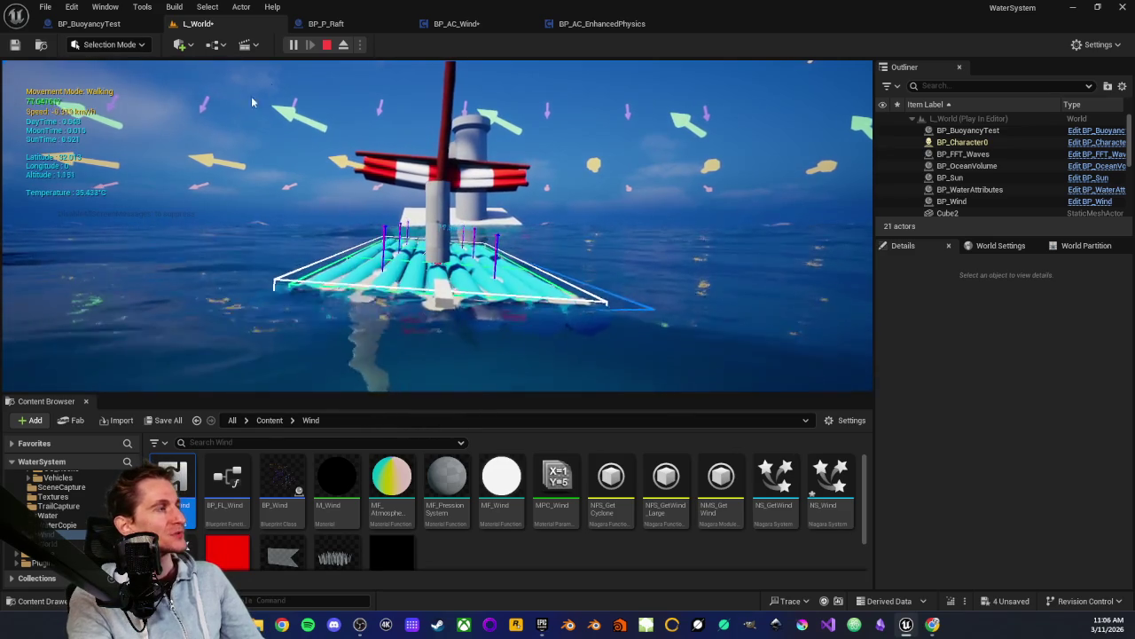
pyautogui.click(325, 45)
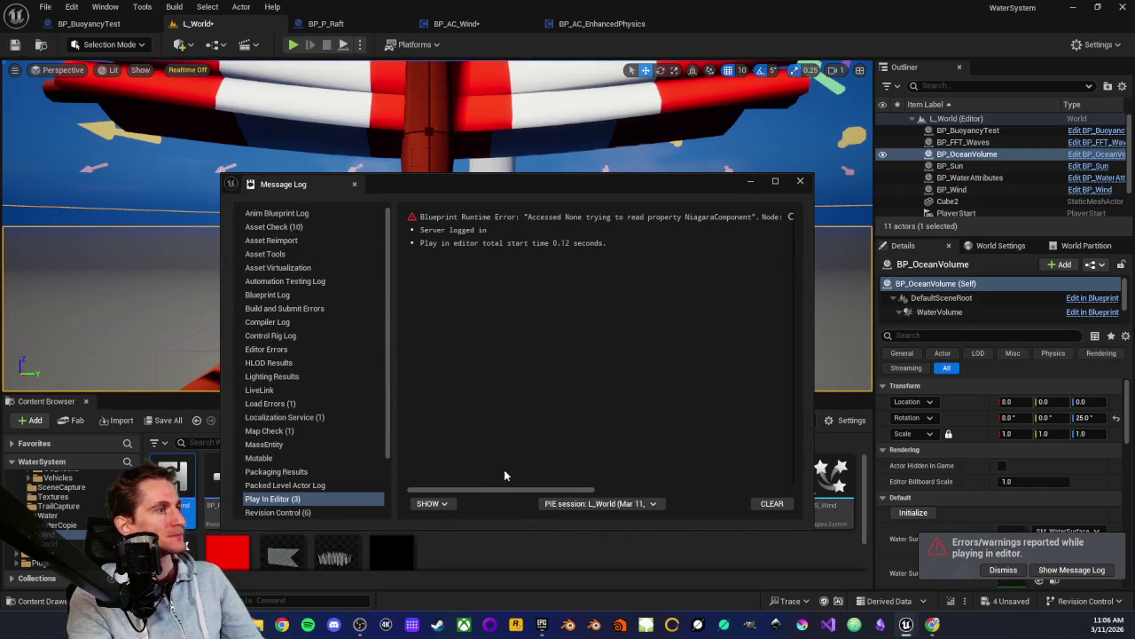
pyautogui.moveTo(489, 489)
pyautogui.mouseDown()
pyautogui.moveTo(507, 488)
pyautogui.moveTo(474, 487)
pyautogui.moveTo(750, 492)
pyautogui.moveTo(469, 446)
pyautogui.mouseUp()
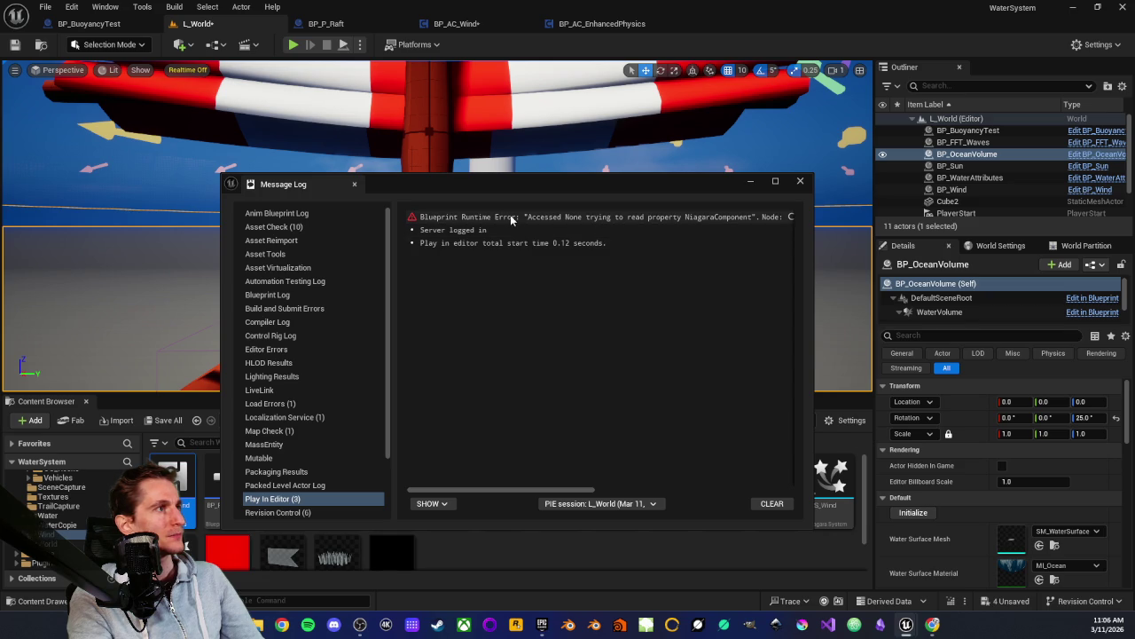
pyautogui.moveTo(456, 491)
pyautogui.mouseDown()
pyautogui.moveTo(699, 477)
pyautogui.moveTo(483, 453)
pyautogui.mouseUp()
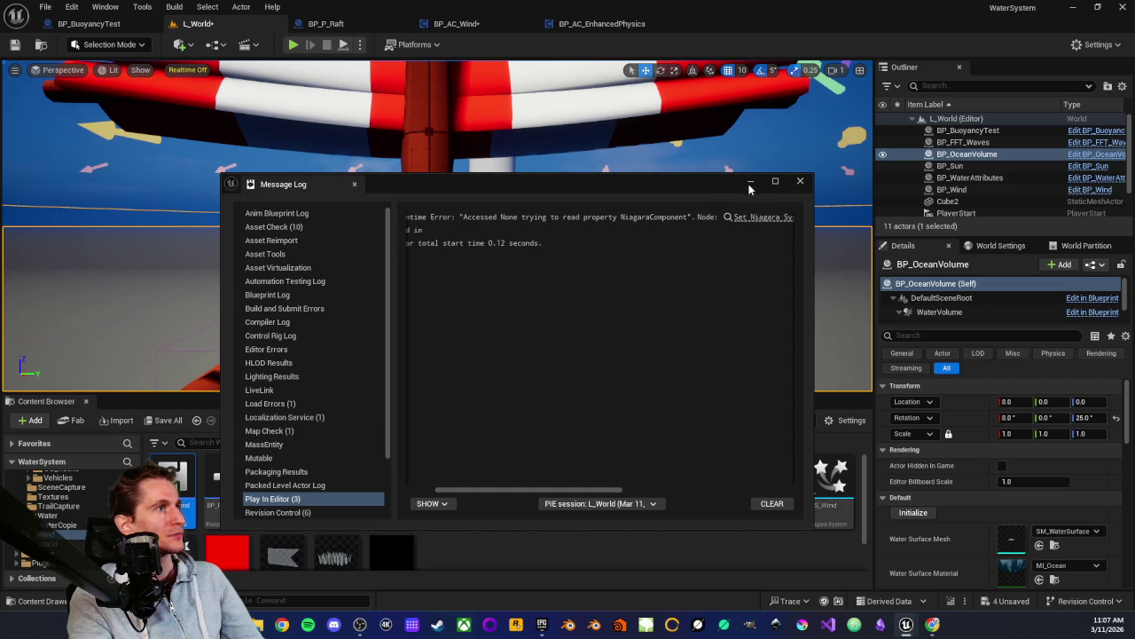
pyautogui.click(799, 181)
# In BP_AC_Wind's event graph, confirm the Niagara Component variable has no default asset
pyautogui.click(590, 23)
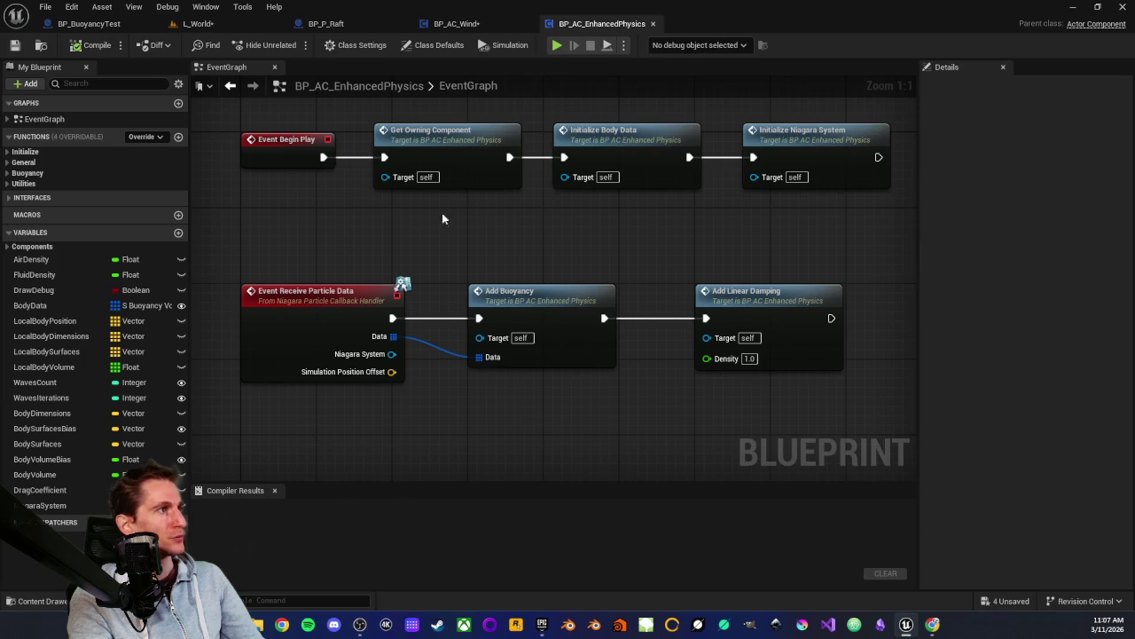
pyautogui.click(457, 23)
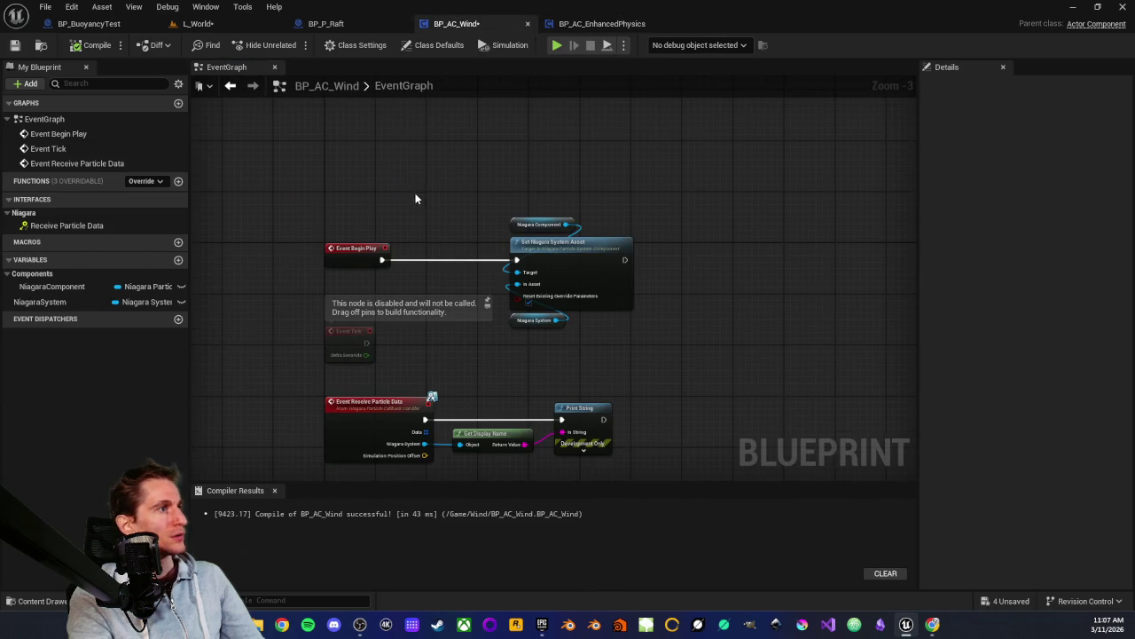
pyautogui.scroll(3, 469, 223)
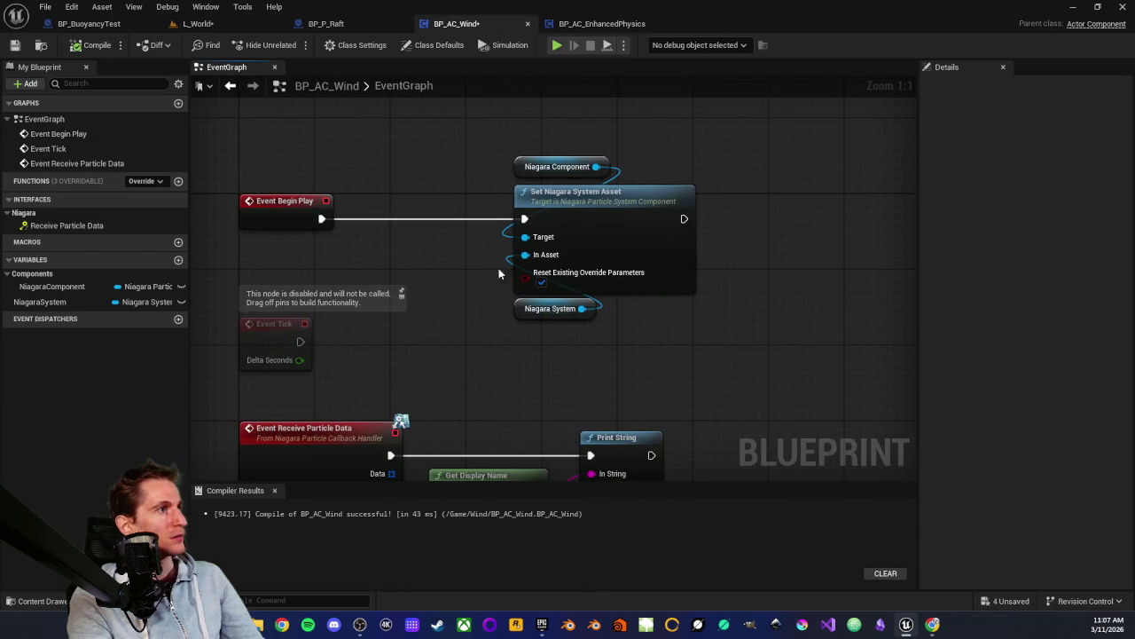
pyautogui.click(519, 166)
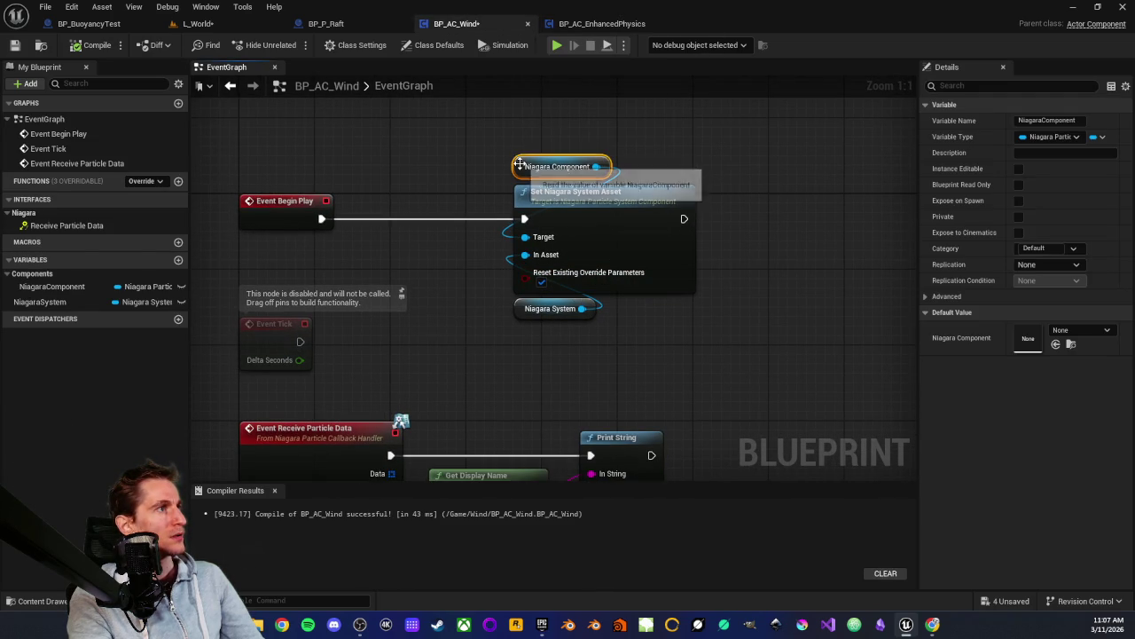
pyautogui.click(1091, 330)
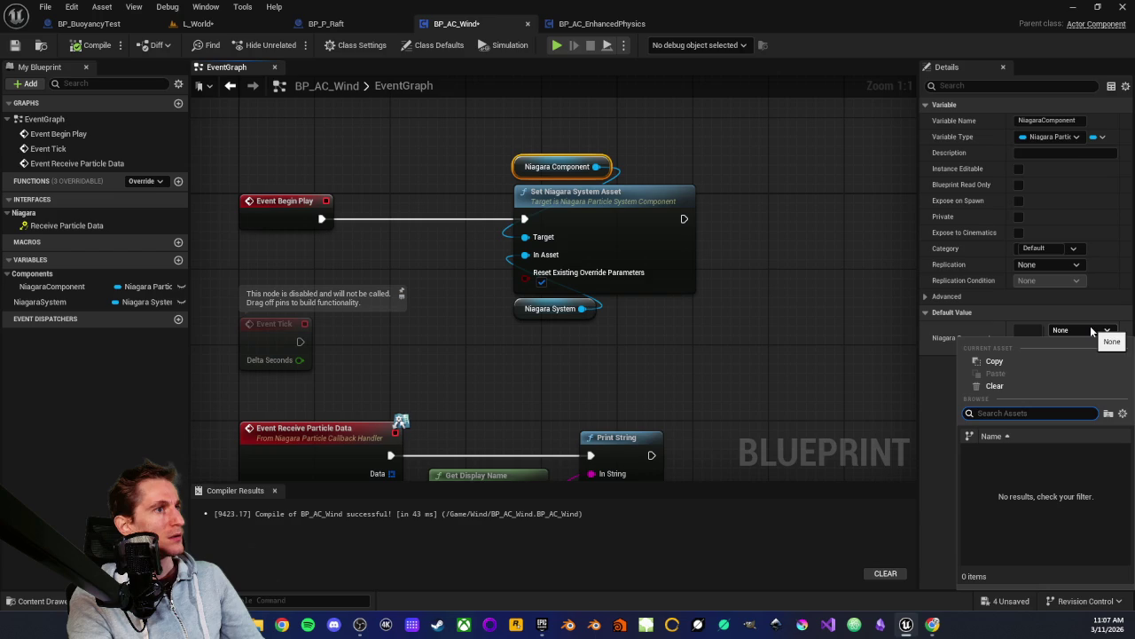
pyautogui.click(1093, 330)
pyautogui.click(1097, 332)
pyautogui.click(934, 381)
# Check that the Niagara System variable defaults to NS_GetWind, comparing it with Niagara Component
pyautogui.moveTo(500, 145)
pyautogui.mouseDown()
pyautogui.moveTo(684, 204)
pyautogui.moveTo(744, 175)
pyautogui.mouseUp()
pyautogui.click(743, 176)
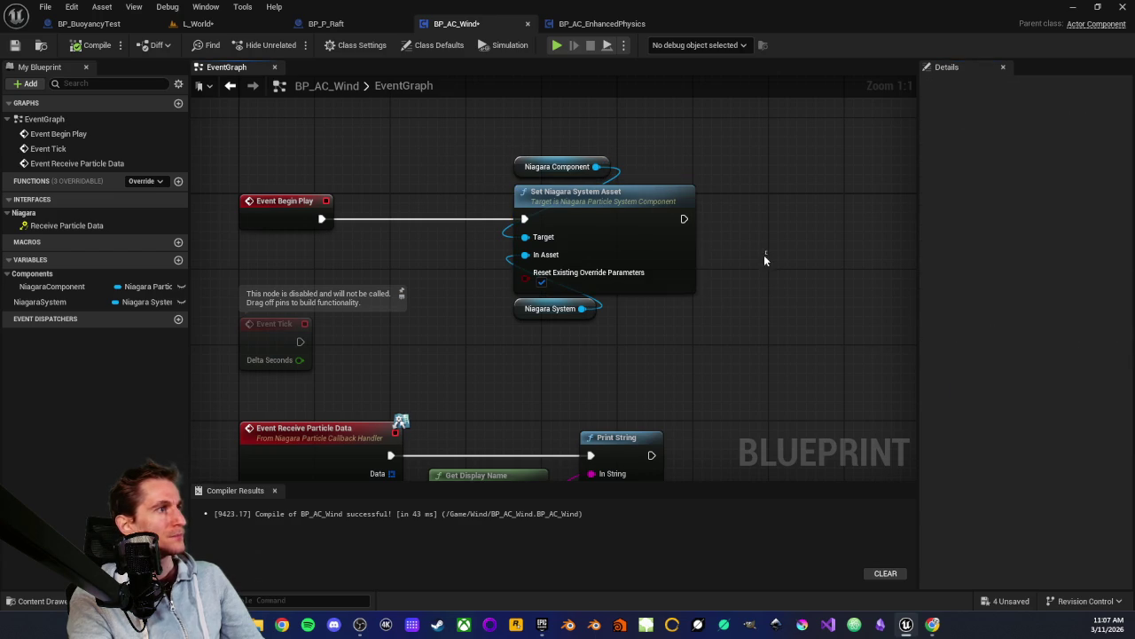
pyautogui.click(514, 231)
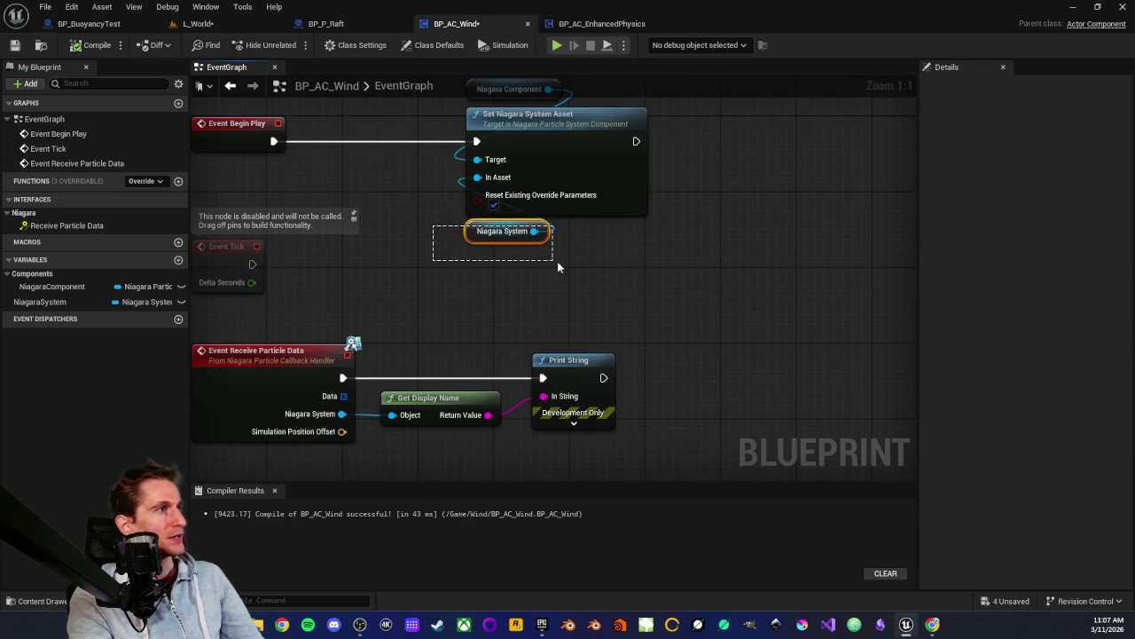
pyautogui.click(468, 292)
pyautogui.moveTo(284, 327); pyautogui.dragTo(772, 457)
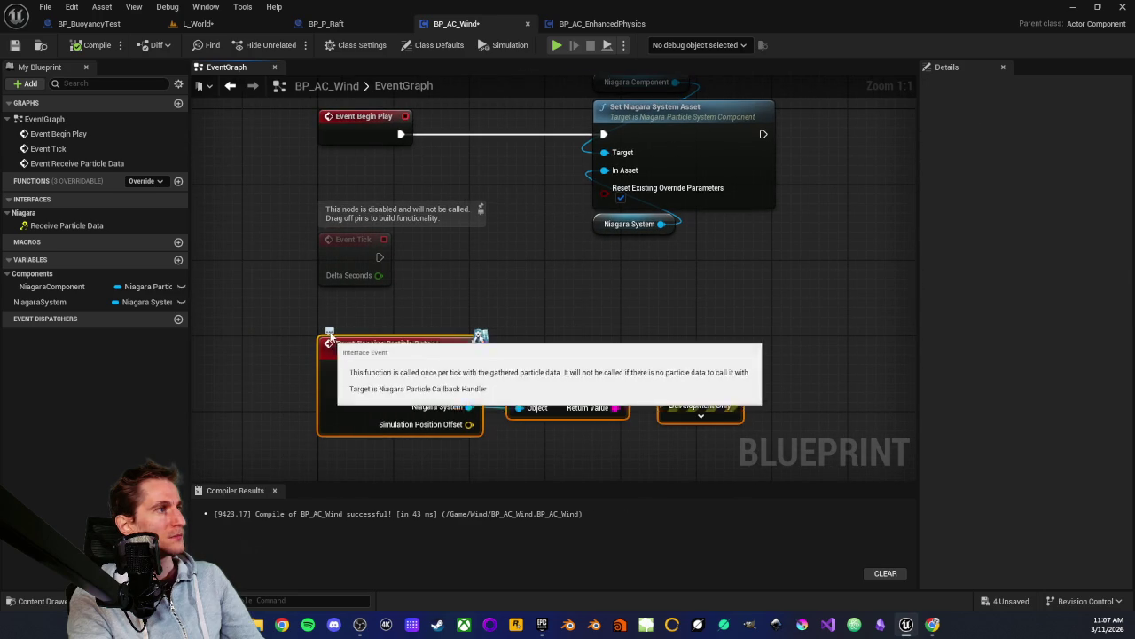
pyautogui.click(346, 318)
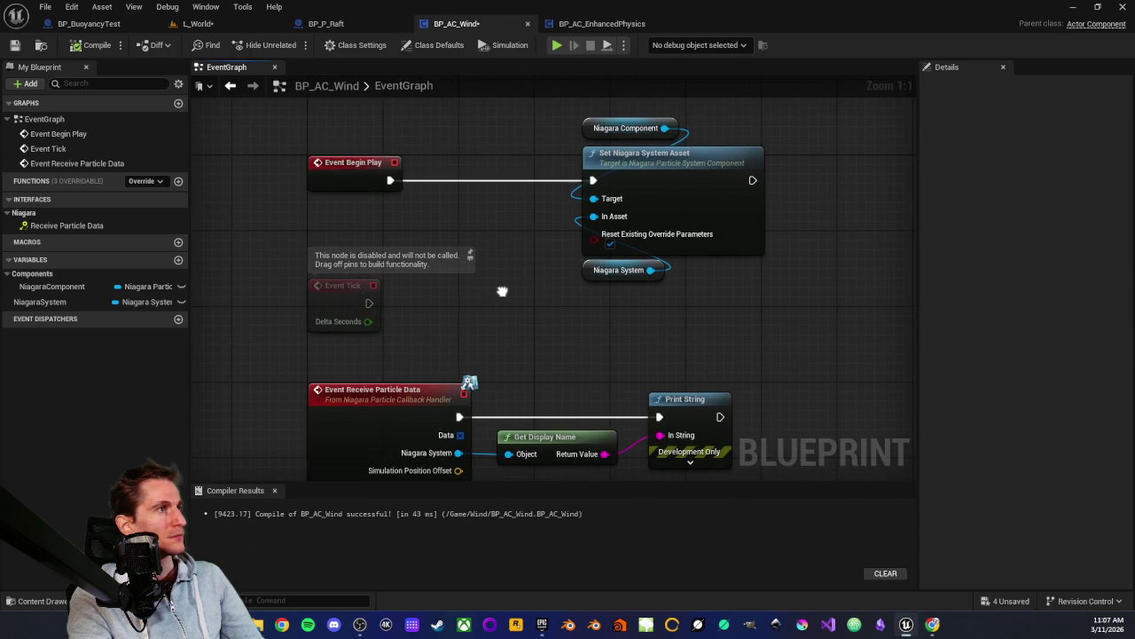
pyautogui.moveTo(543, 141)
pyautogui.mouseDown()
pyautogui.moveTo(520, 243)
pyautogui.moveTo(325, 274)
pyautogui.moveTo(482, 309)
pyautogui.moveTo(470, 284)
pyautogui.moveTo(380, 298)
pyautogui.mouseUp()
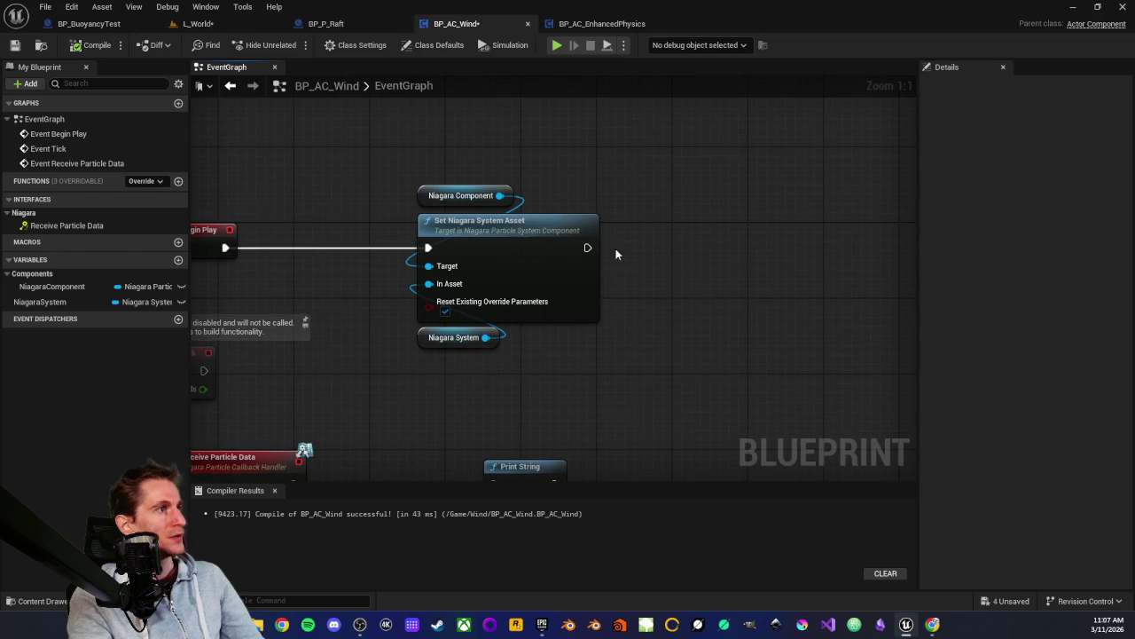
pyautogui.click(420, 337)
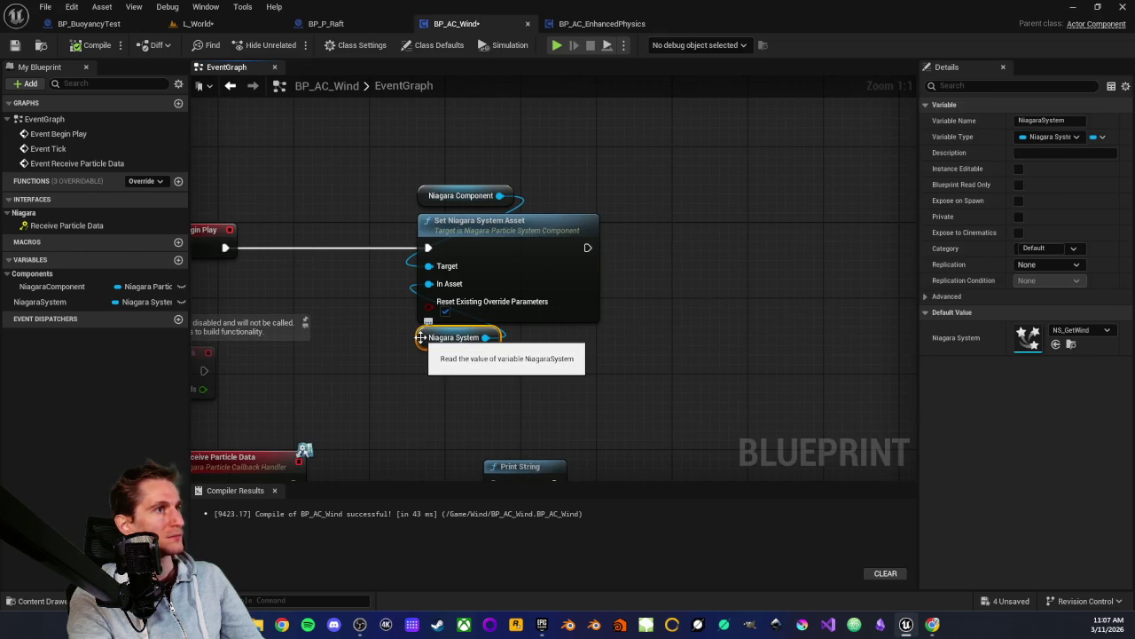
pyautogui.click(657, 359)
pyautogui.click(457, 195)
pyautogui.click(430, 135)
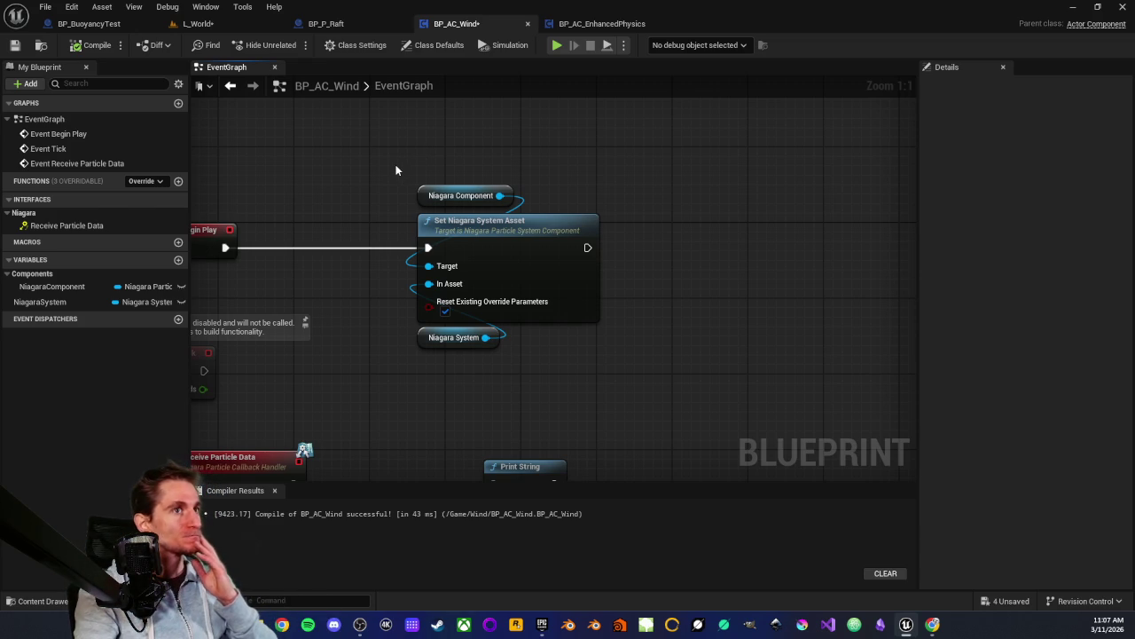
# Review the Set Niagara System Asset node group and reframe the graph view
pyautogui.moveTo(393, 173); pyautogui.dragTo(621, 393)
pyautogui.click(484, 246)
pyautogui.scroll(-2, 439, 319)
pyautogui.scroll(1, 438, 319)
pyautogui.moveTo(501, 306); pyautogui.dragTo(495, 302)
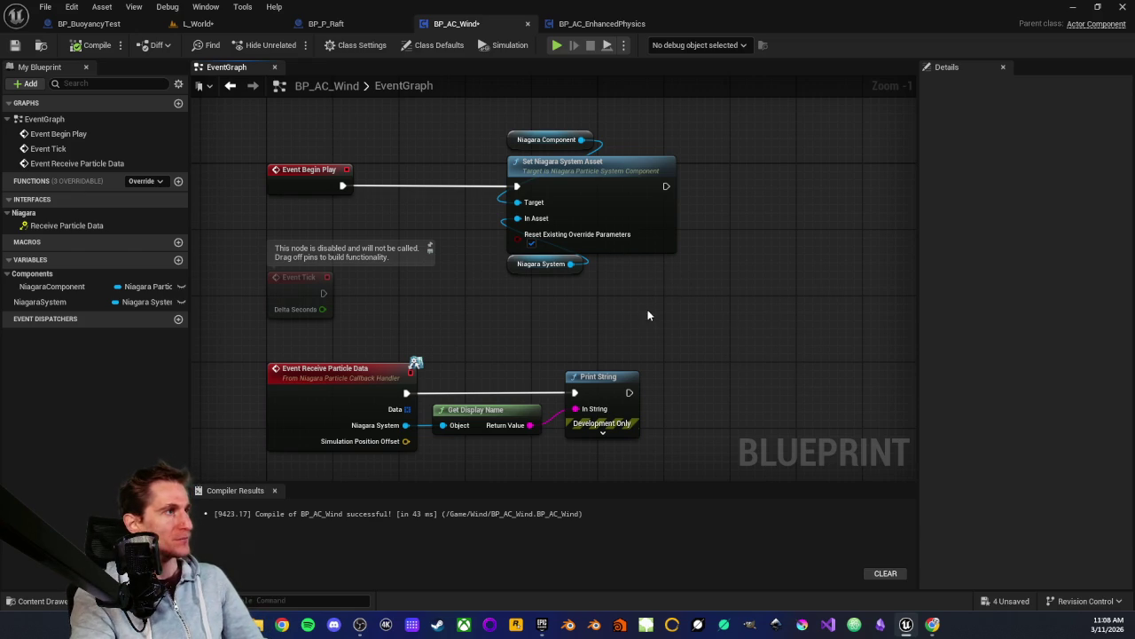
pyautogui.moveTo(654, 318); pyautogui.dragTo(672, 307)
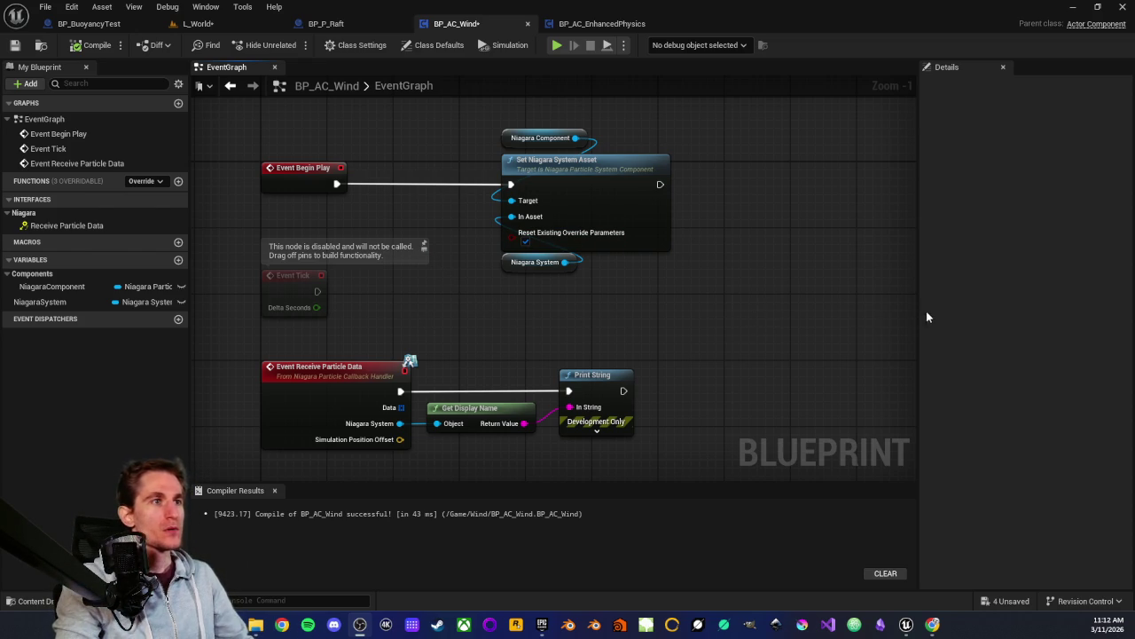
pyautogui.moveTo(255, 167)
pyautogui.mouseDown()
pyautogui.moveTo(334, 167)
pyautogui.moveTo(326, 177)
pyautogui.mouseUp()
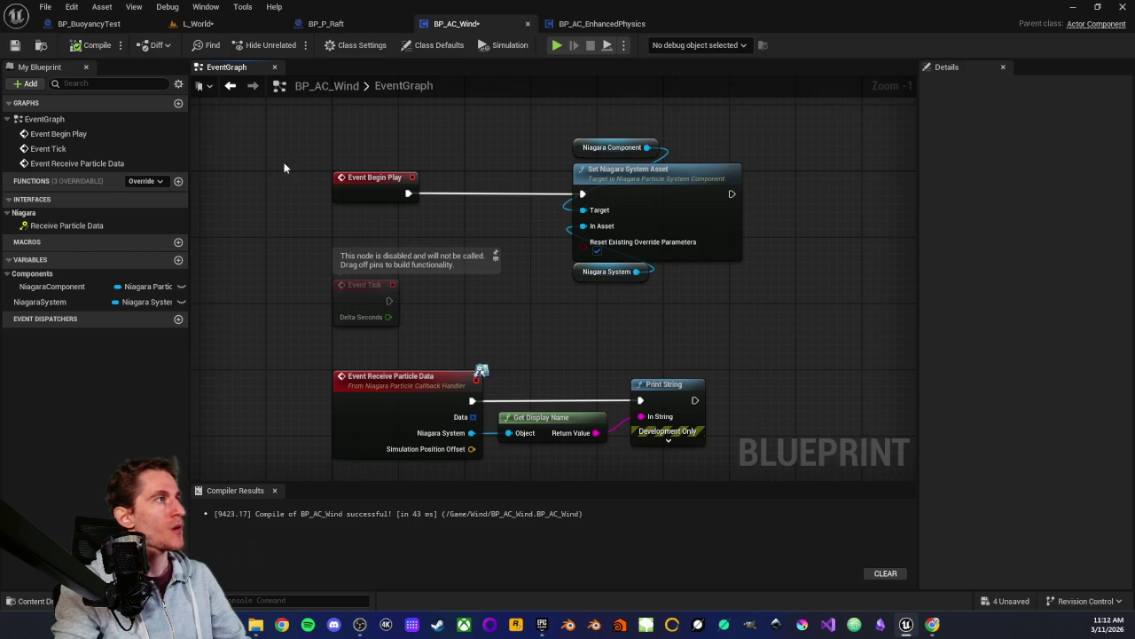
pyautogui.click(89, 24)
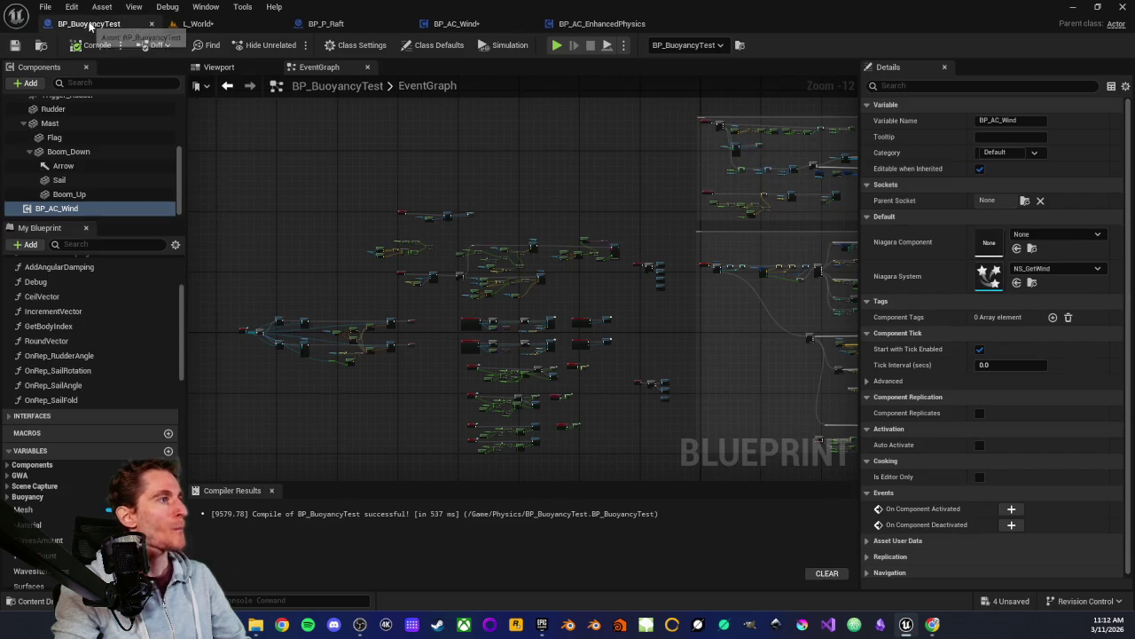
# Close the BP_P_Raft and BP_AC_Wind blueprint editors
pyautogui.click(327, 24)
pyautogui.click(402, 24)
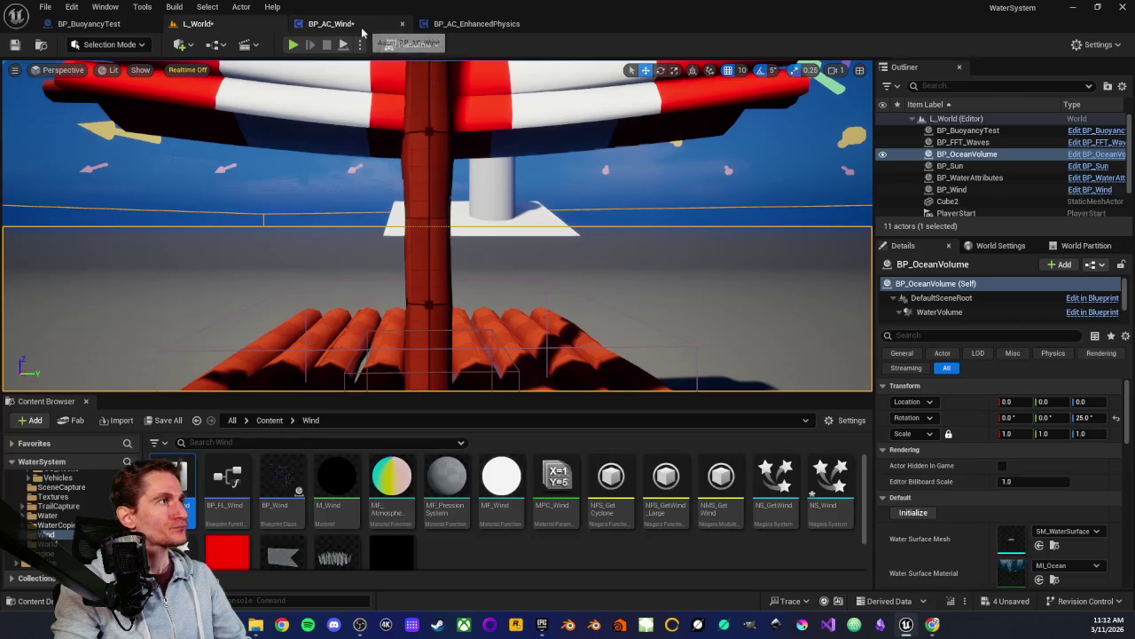
pyautogui.click(359, 27)
pyautogui.middleClick(357, 29)
# Look over the BP_AC_EnhancedPhysics event graph, then return to the L_World level
pyautogui.click(342, 23)
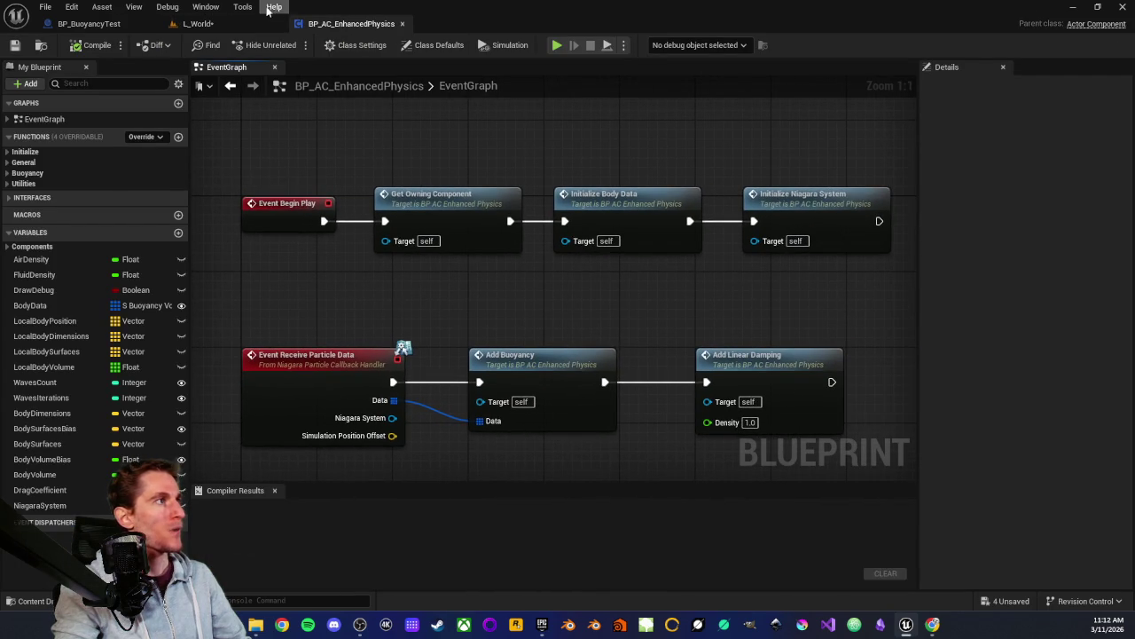
pyautogui.moveTo(325, 170)
pyautogui.mouseDown()
pyautogui.moveTo(335, 168)
pyautogui.moveTo(289, 169)
pyautogui.moveTo(317, 133)
pyautogui.moveTo(371, 141)
pyautogui.mouseUp()
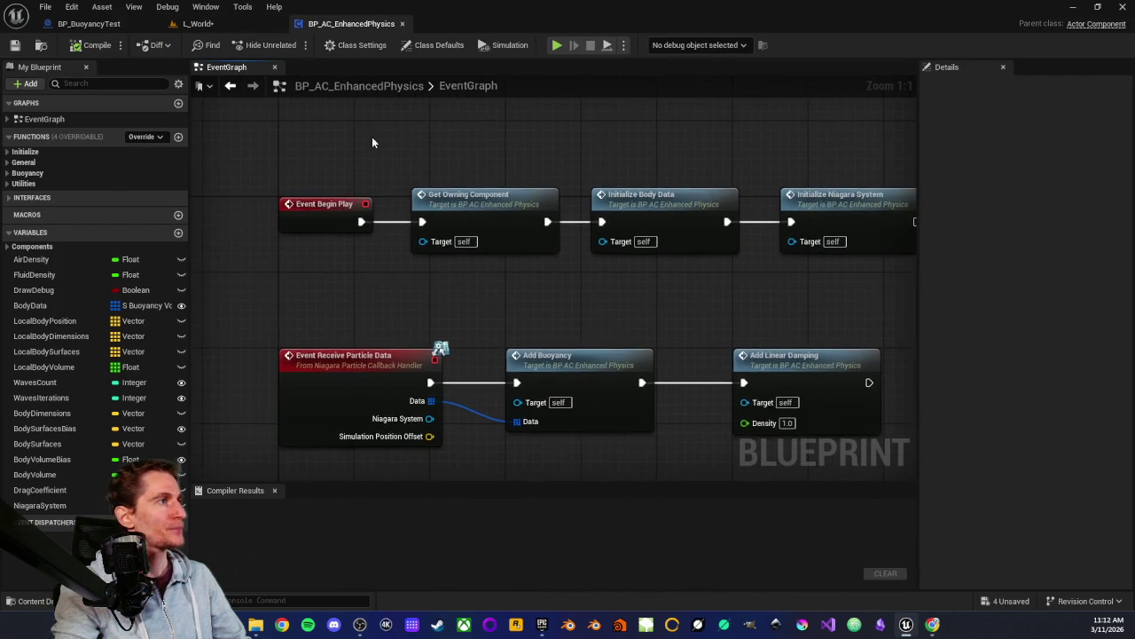
pyautogui.scroll(-2, 370, 141)
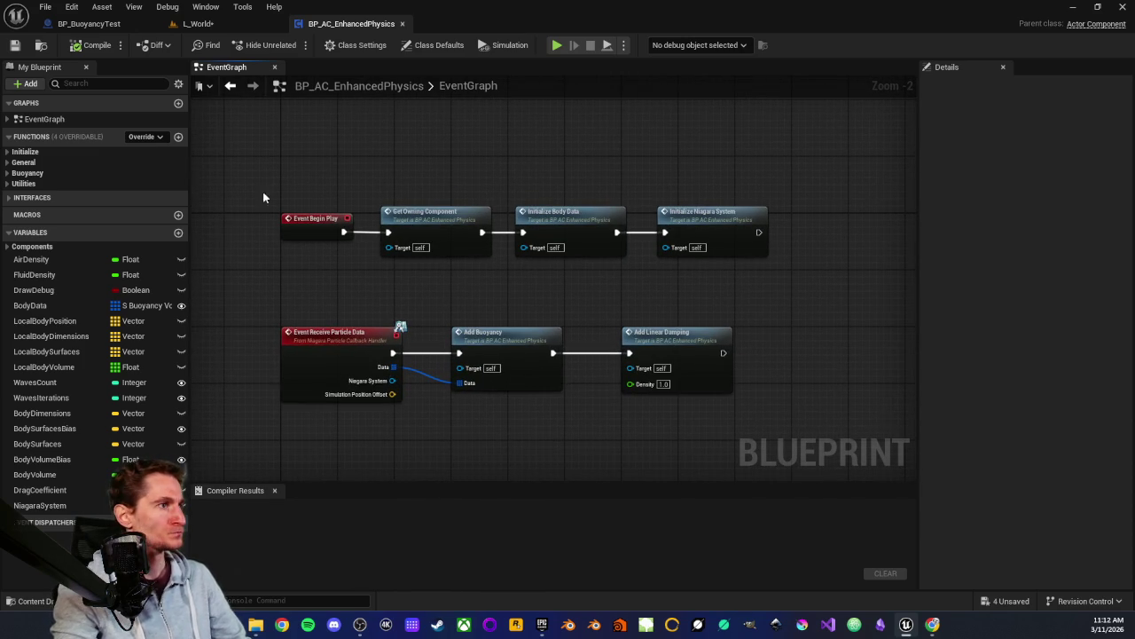
pyautogui.moveTo(340, 140); pyautogui.dragTo(366, 141)
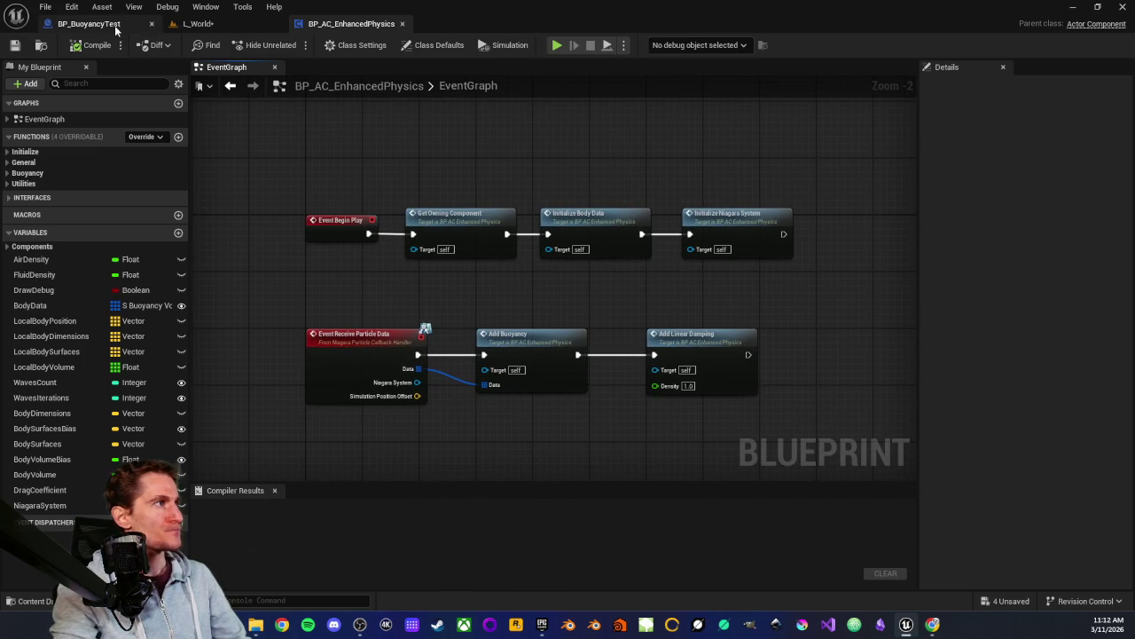
pyautogui.click(197, 24)
# Move the L_World tab to the front and list the Physics folder's assets in the Content Browser
pyautogui.moveTo(197, 24); pyautogui.dragTo(71, 24)
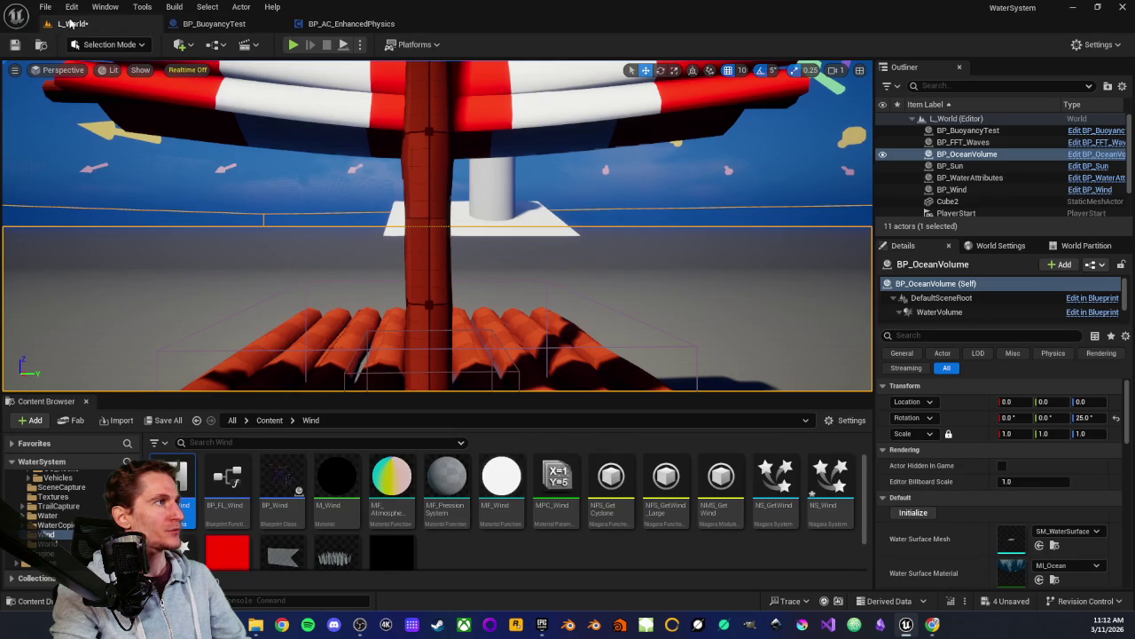
pyautogui.scroll(3, 51, 502)
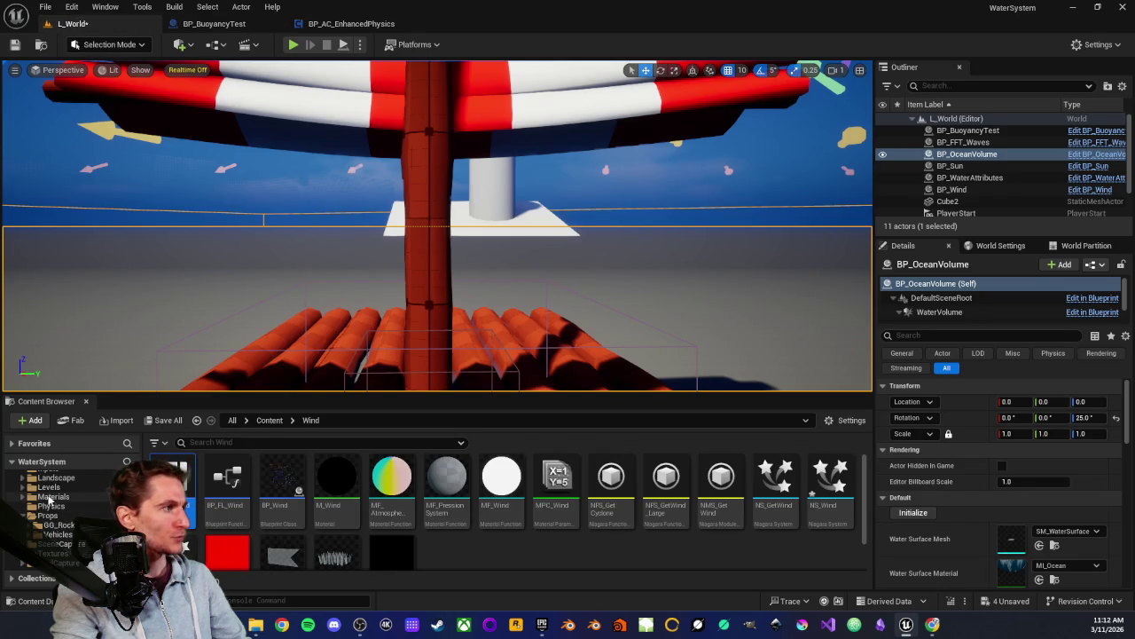
pyautogui.click(51, 506)
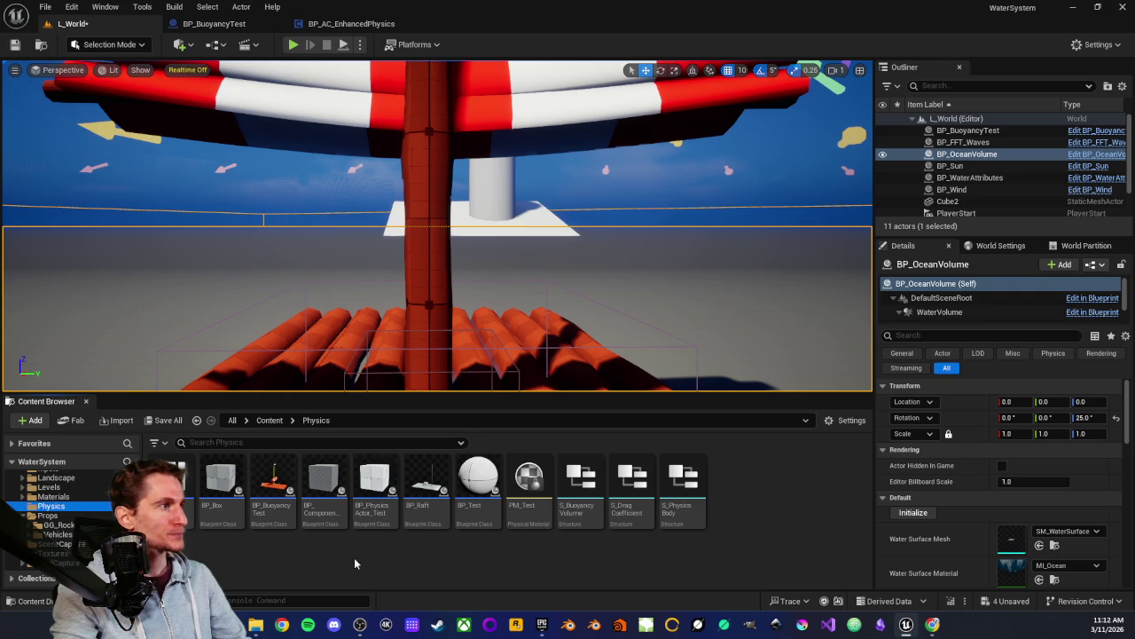
pyautogui.moveTo(380, 525)
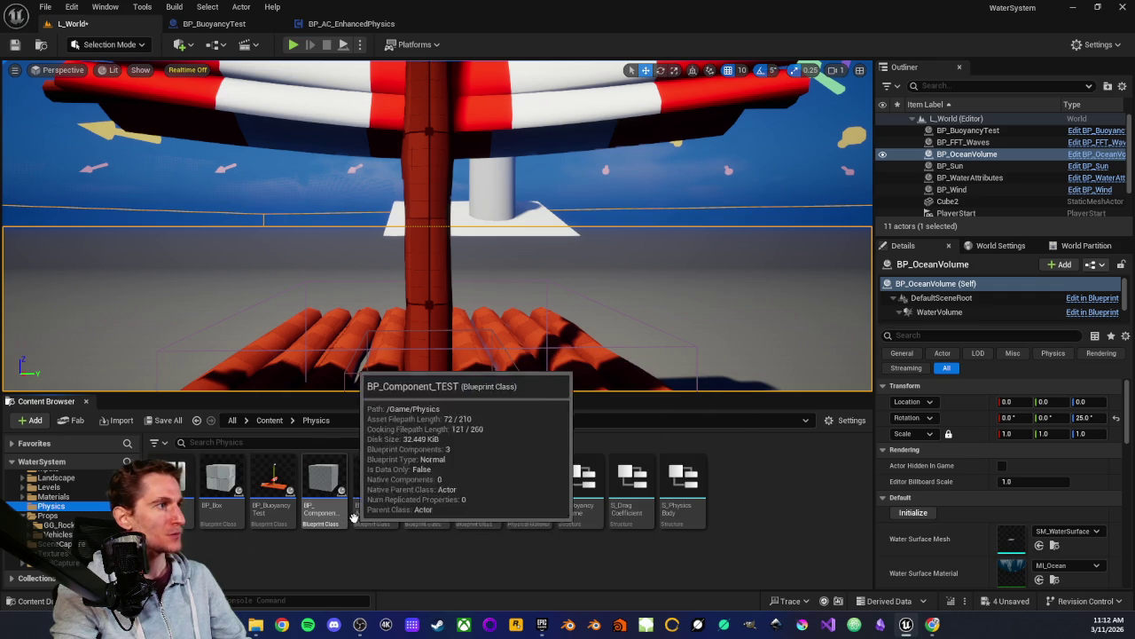
pyautogui.doubleClick(376, 513)
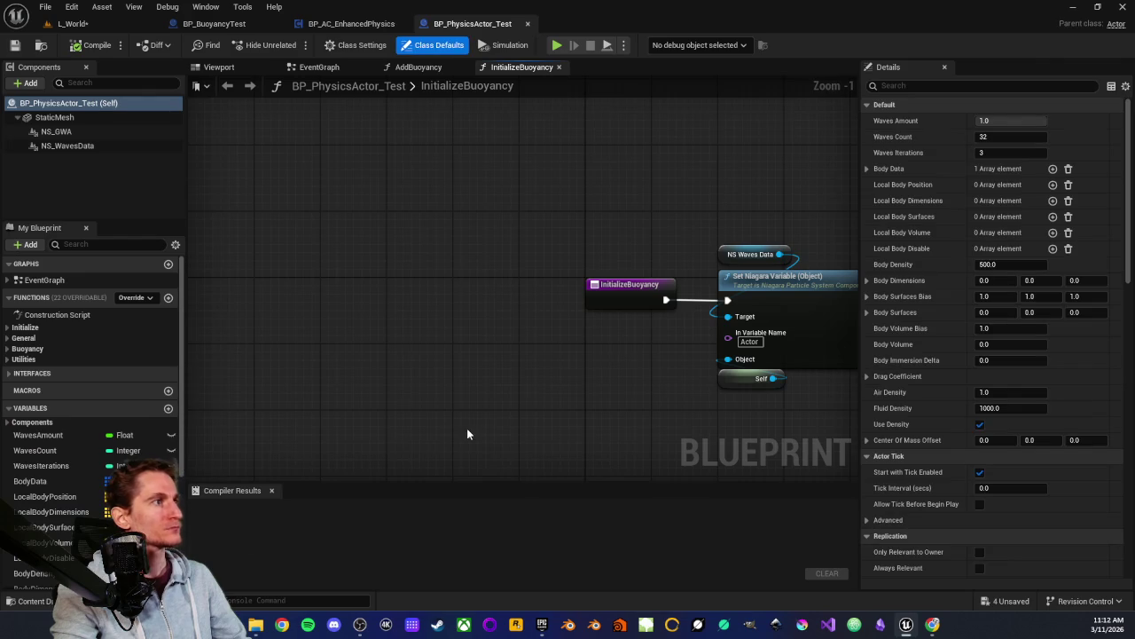
pyautogui.moveTo(669, 377)
pyautogui.mouseDown()
pyautogui.moveTo(477, 359)
pyautogui.moveTo(390, 328)
pyautogui.moveTo(372, 346)
pyautogui.mouseUp()
pyautogui.scroll(-4, 475, 170)
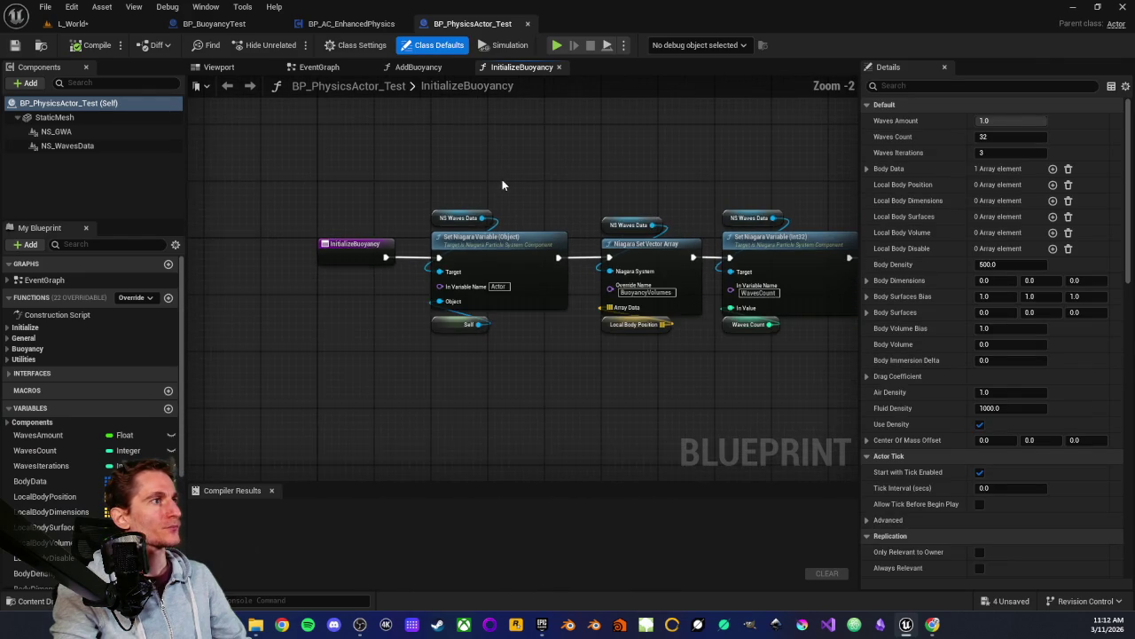
pyautogui.click(319, 66)
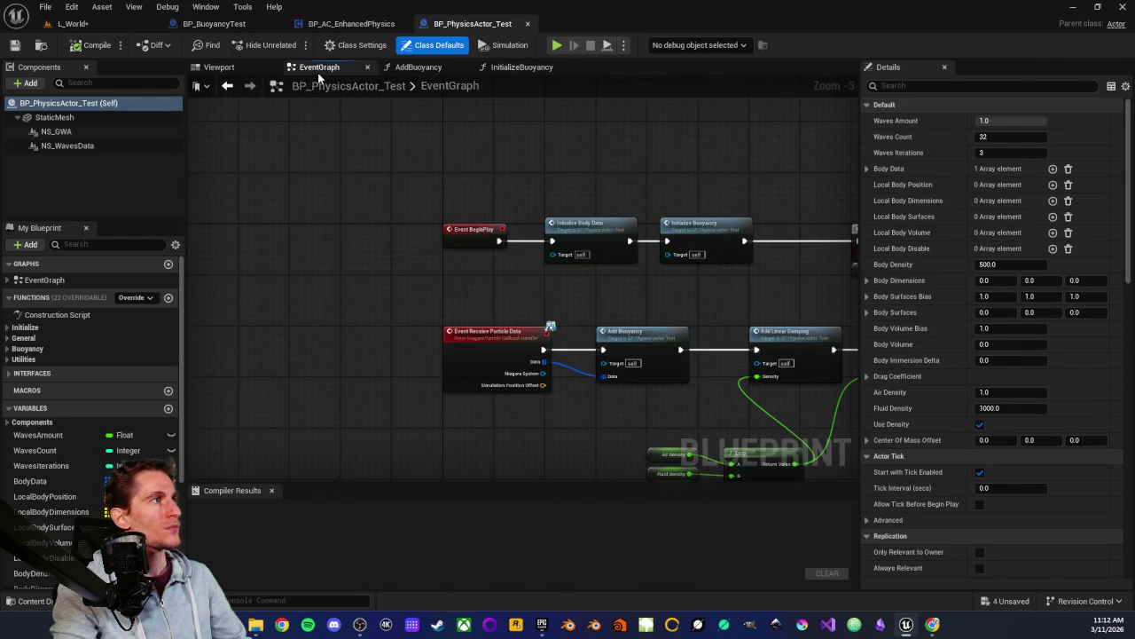
pyautogui.scroll(-4, 426, 191)
pyautogui.scroll(4, 488, 181)
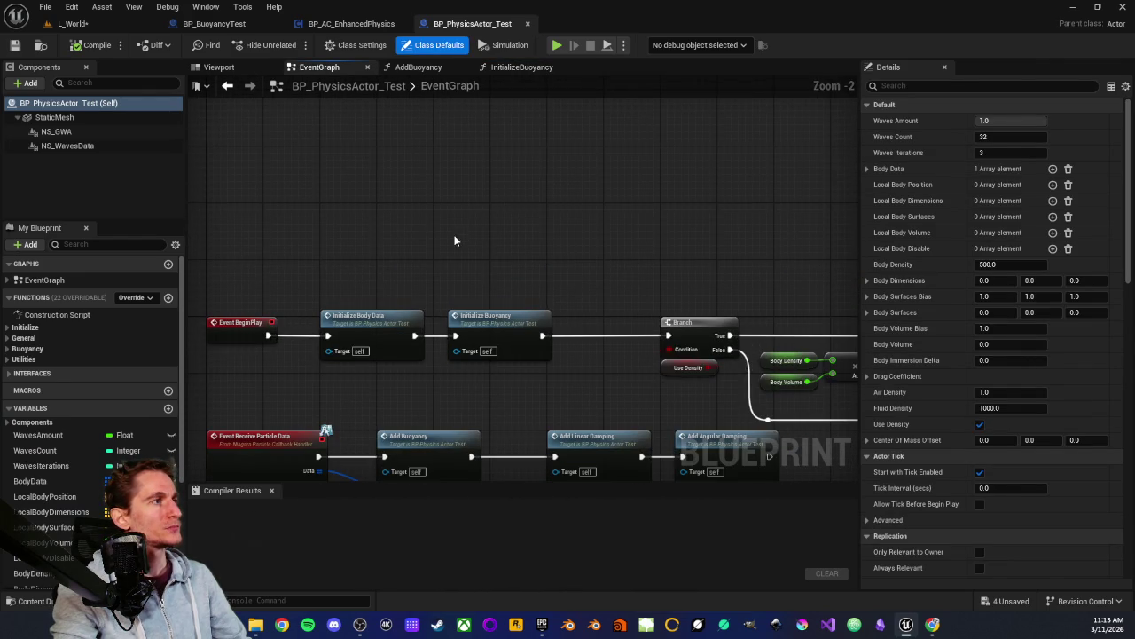
pyautogui.moveTo(455, 238); pyautogui.dragTo(539, 154)
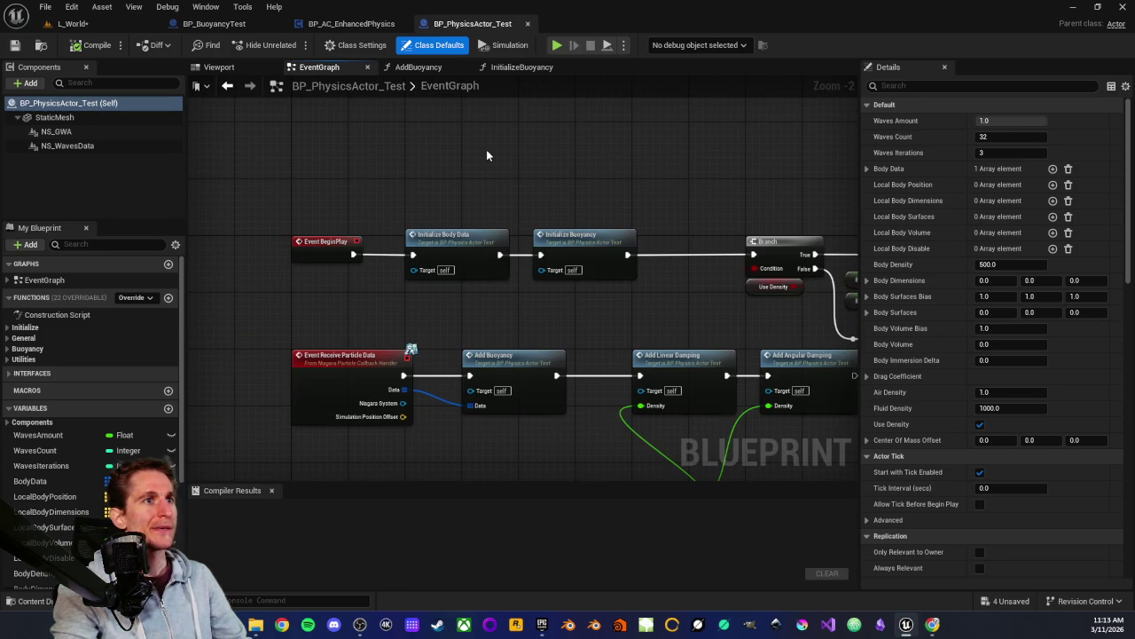
pyautogui.moveTo(434, 141)
pyautogui.mouseDown()
pyautogui.moveTo(446, 145)
pyautogui.moveTo(425, 148)
pyautogui.mouseUp()
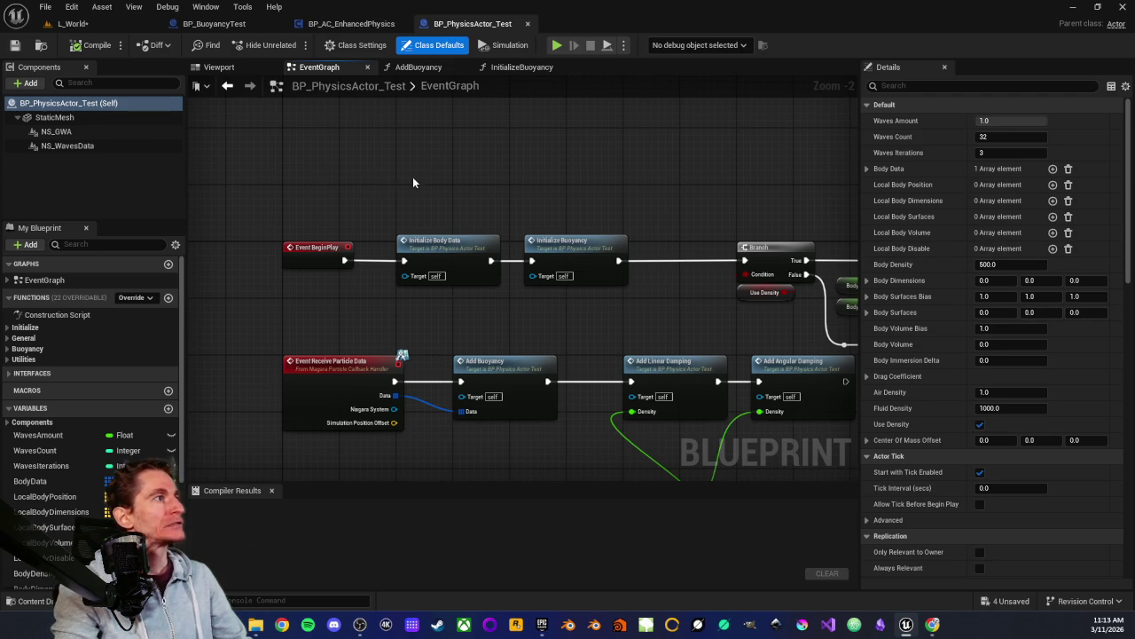
pyautogui.scroll(-2, 490, 200)
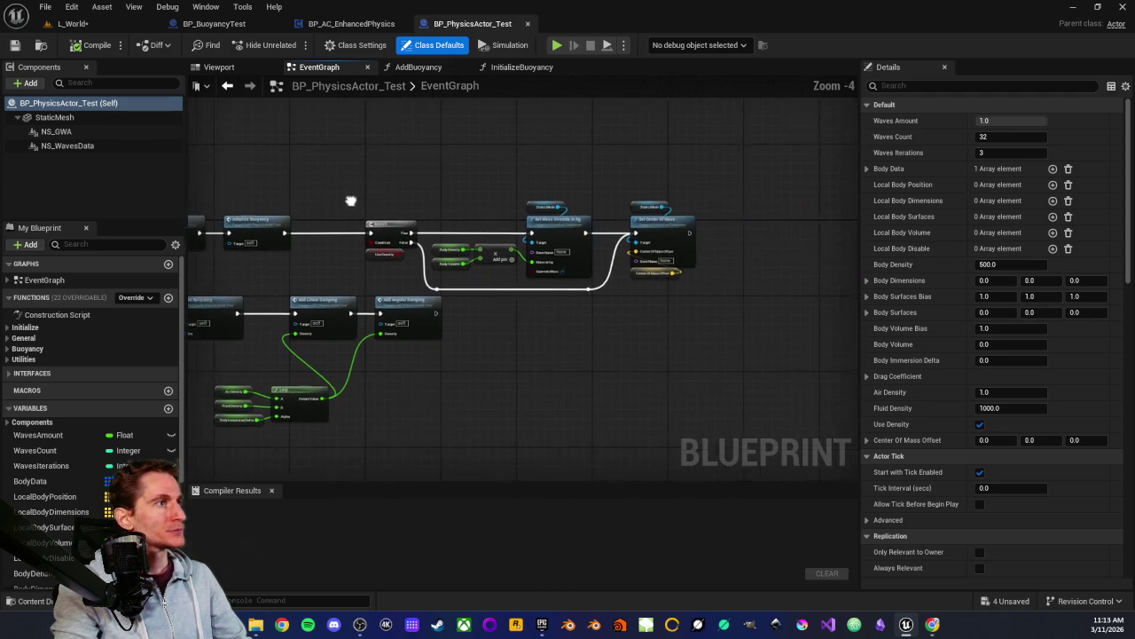
pyautogui.moveTo(322, 210); pyautogui.dragTo(733, 224)
pyautogui.moveTo(552, 211)
pyautogui.mouseDown()
pyautogui.moveTo(434, 172)
pyautogui.moveTo(386, 182)
pyautogui.mouseUp()
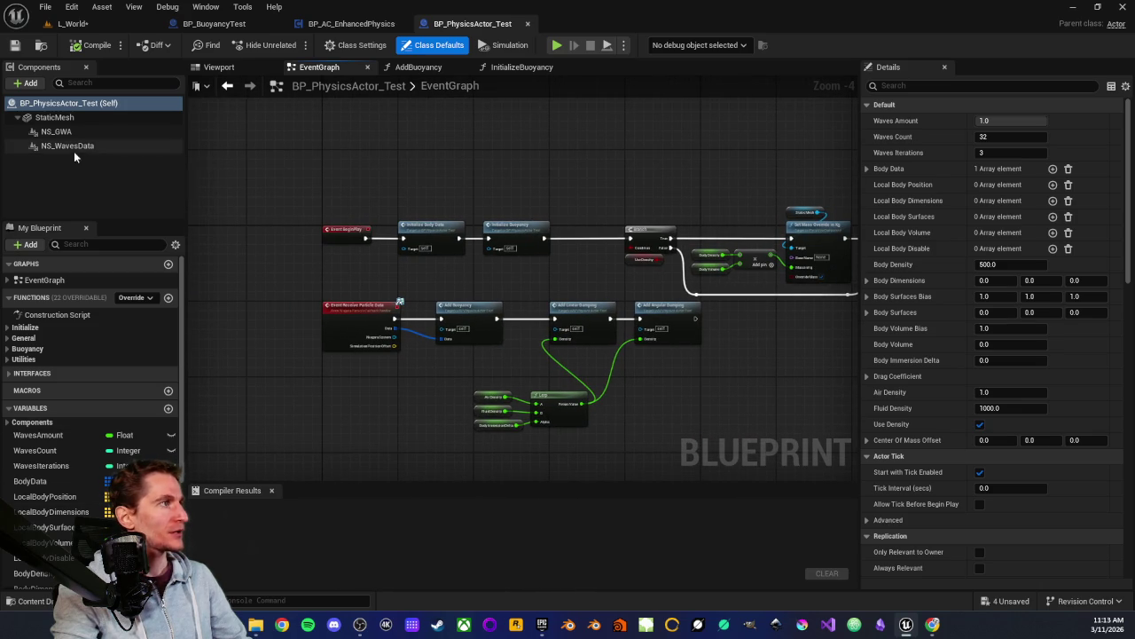
pyautogui.moveTo(64, 135)
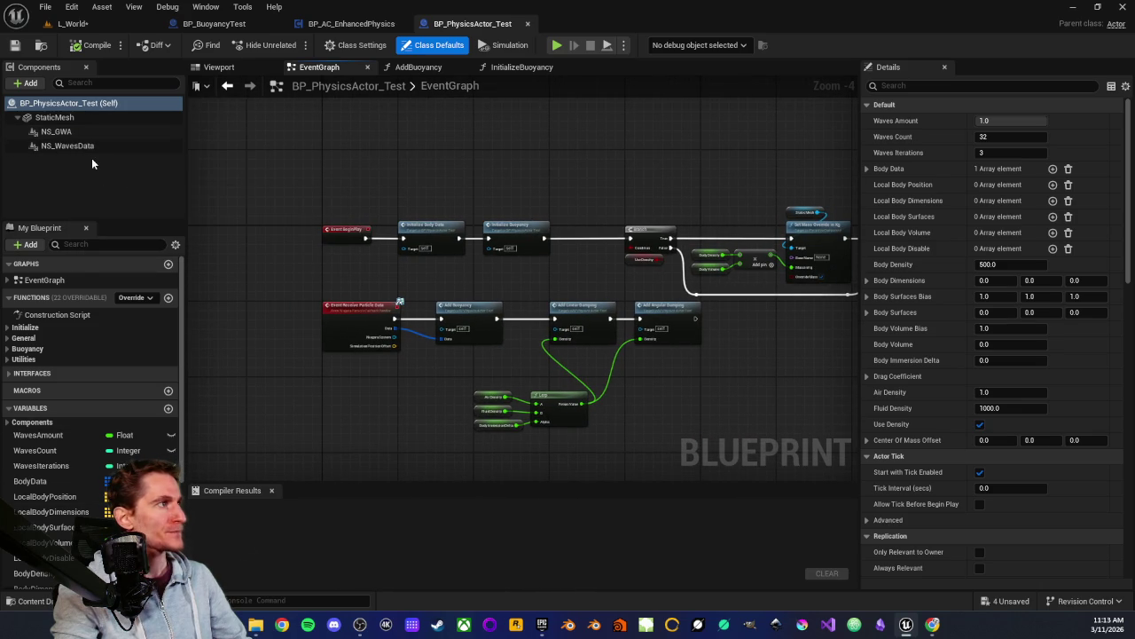
pyautogui.moveTo(388, 198)
pyautogui.mouseDown()
pyautogui.moveTo(373, 174)
pyautogui.moveTo(391, 191)
pyautogui.mouseUp()
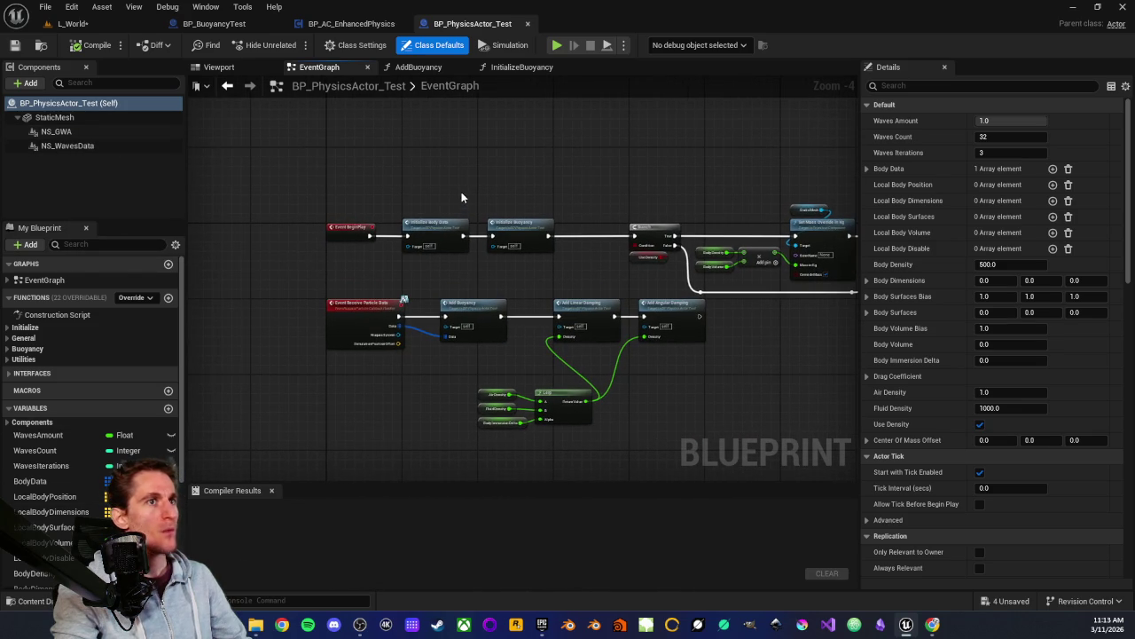
pyautogui.scroll(3, 438, 293)
pyautogui.moveTo(504, 382); pyautogui.dragTo(491, 305)
pyautogui.moveTo(391, 269); pyautogui.dragTo(635, 420)
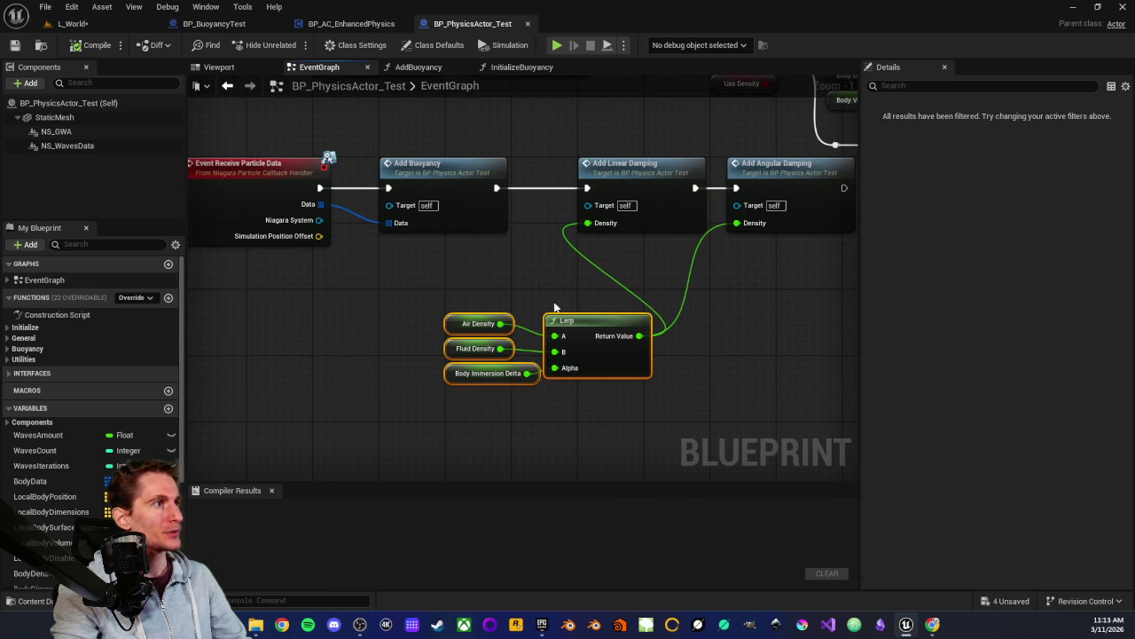
pyautogui.click(525, 269)
pyautogui.moveTo(526, 269); pyautogui.dragTo(409, 353)
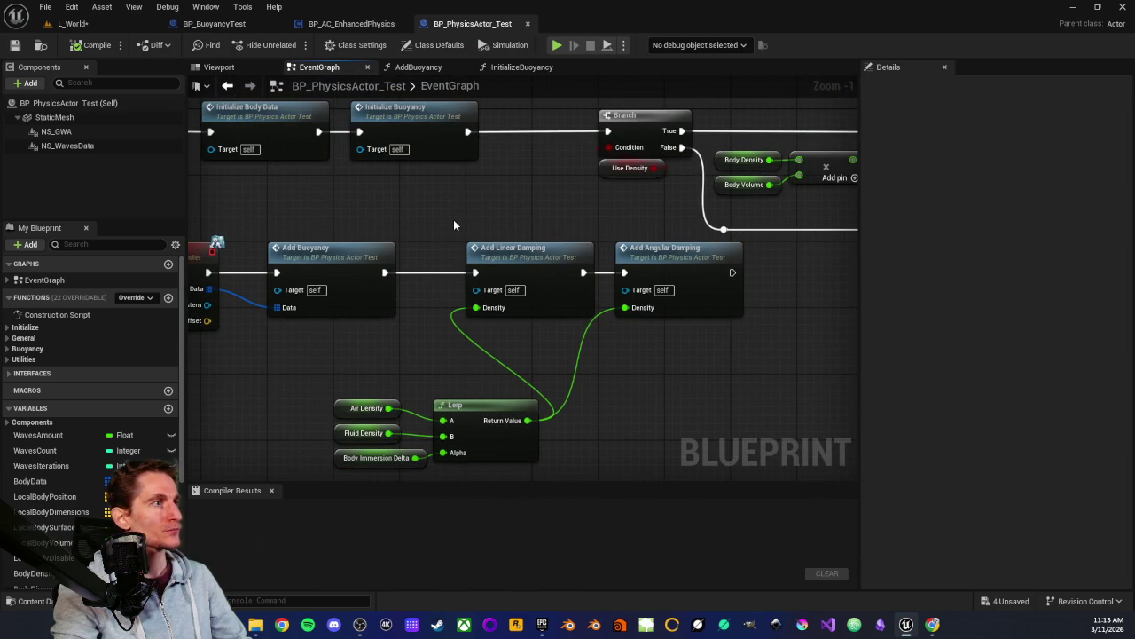
pyautogui.scroll(-1, 453, 224)
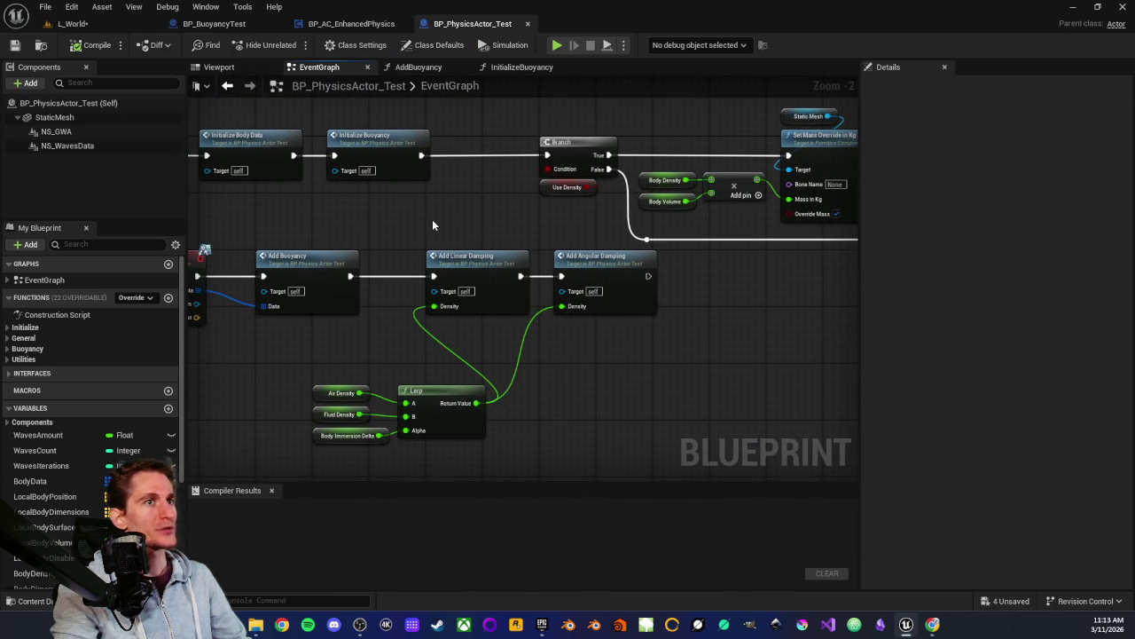
pyautogui.scroll(2, 482, 224)
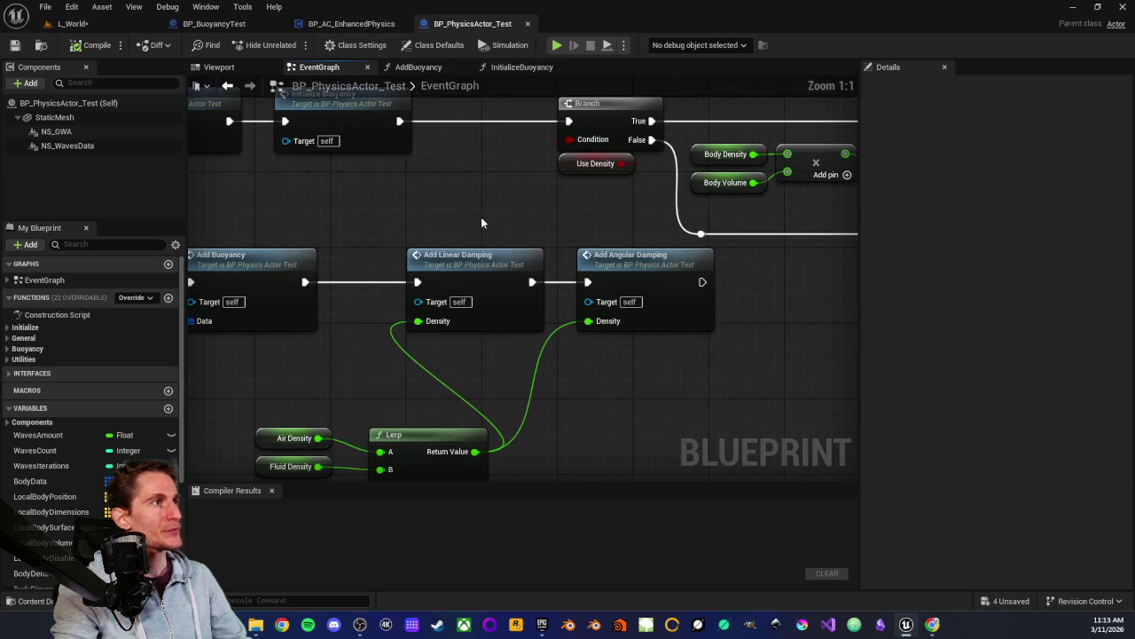
pyautogui.doubleClick(628, 256)
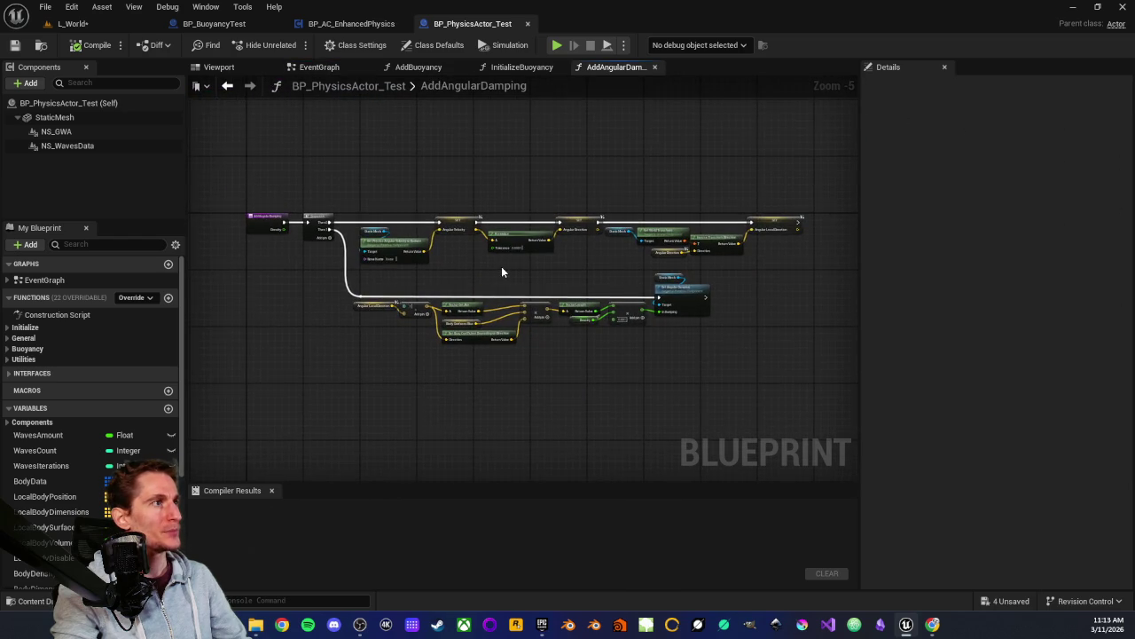
# Inspect the Add Linear Damping function graph, then go back to the EventGraph
pyautogui.hotkey('alt', 'Left')
pyautogui.doubleClick(494, 266)
pyautogui.scroll(4, 482, 271)
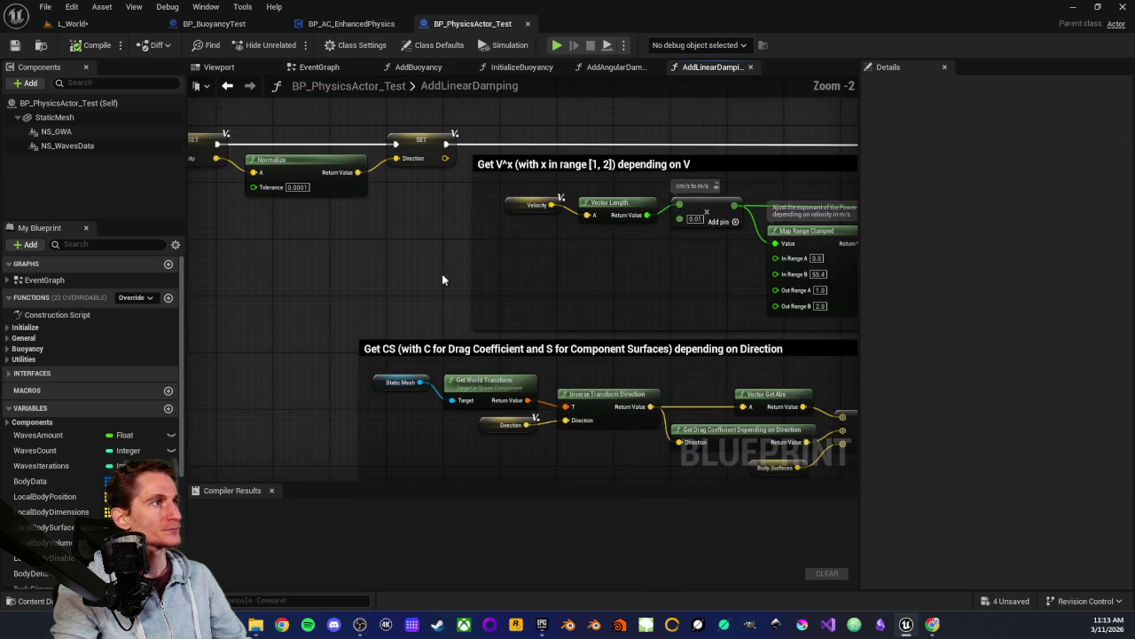
pyautogui.scroll(-1, 380, 280)
pyautogui.moveTo(375, 277)
pyautogui.mouseDown()
pyautogui.moveTo(385, 282)
pyautogui.moveTo(254, 238)
pyautogui.moveTo(586, 337)
pyautogui.mouseUp()
pyautogui.scroll(-2, 559, 321)
pyautogui.hotkey('alt', 'Left')
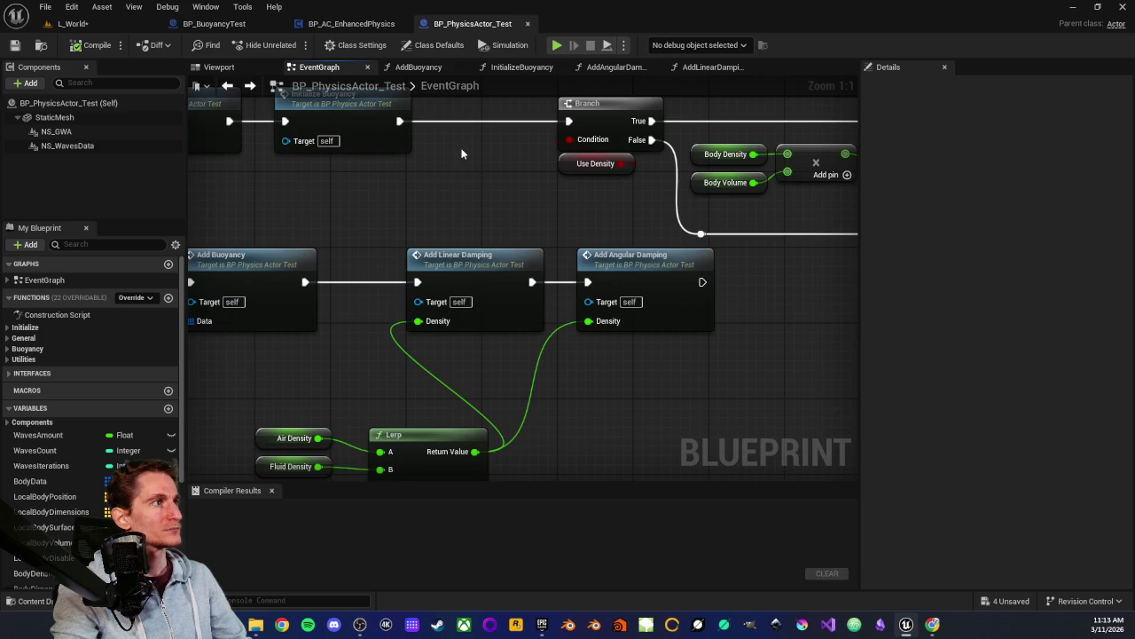
# Close the BP_PhysicsActor_Test blueprint editor and return to the L_World level
pyautogui.scroll(-3, 462, 154)
pyautogui.moveTo(422, 173); pyautogui.dragTo(469, 236)
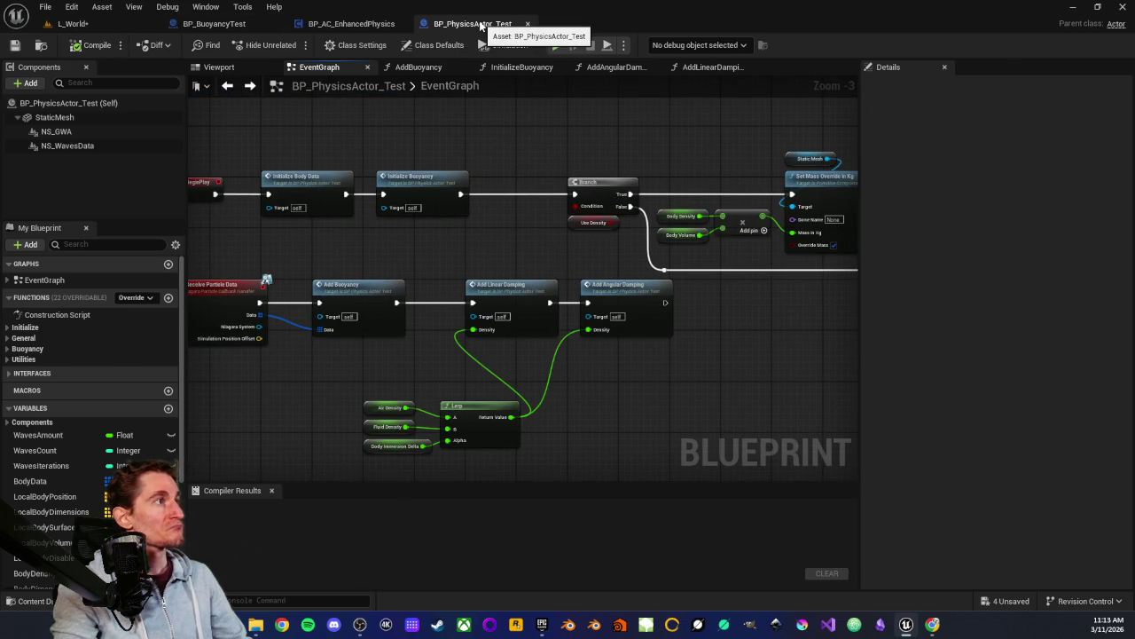
pyautogui.middleClick(480, 24)
pyautogui.click(132, 25)
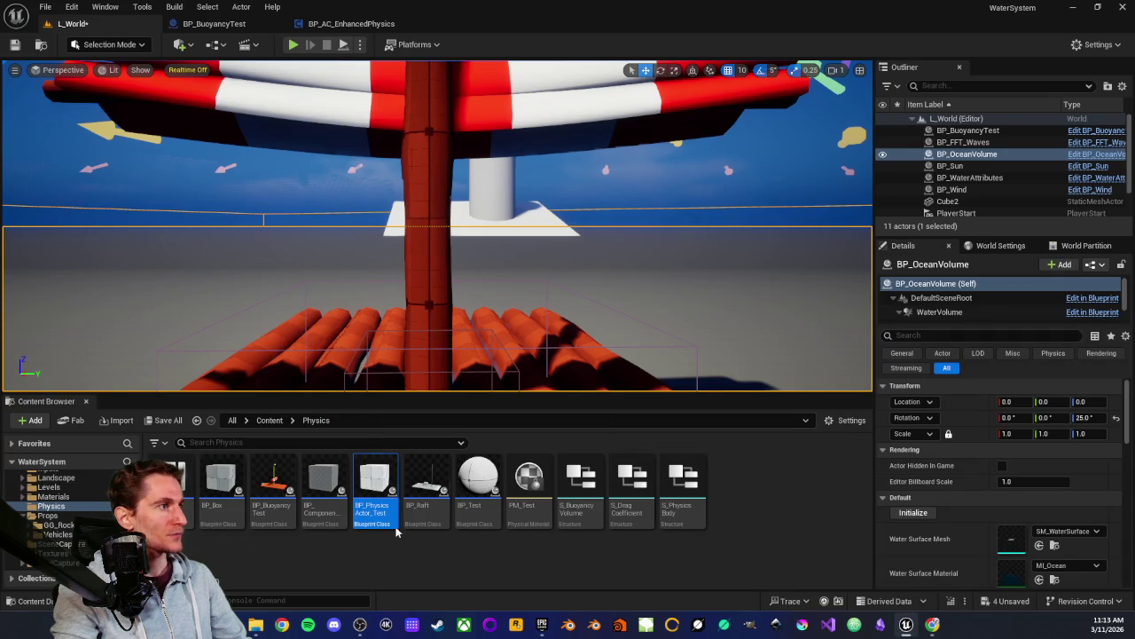
# Drop BP_PhysicsActor_Test into the viewport and move the cube onto the ground beside the raft
pyautogui.scroll(-2, 958, 470)
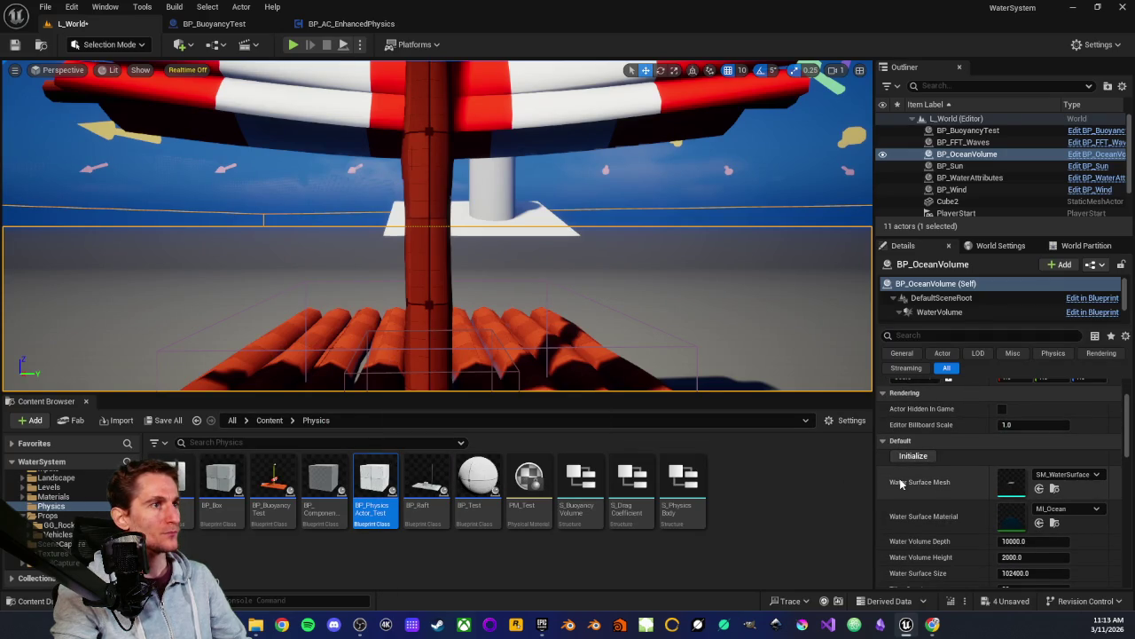
pyautogui.scroll(-1, 923, 462)
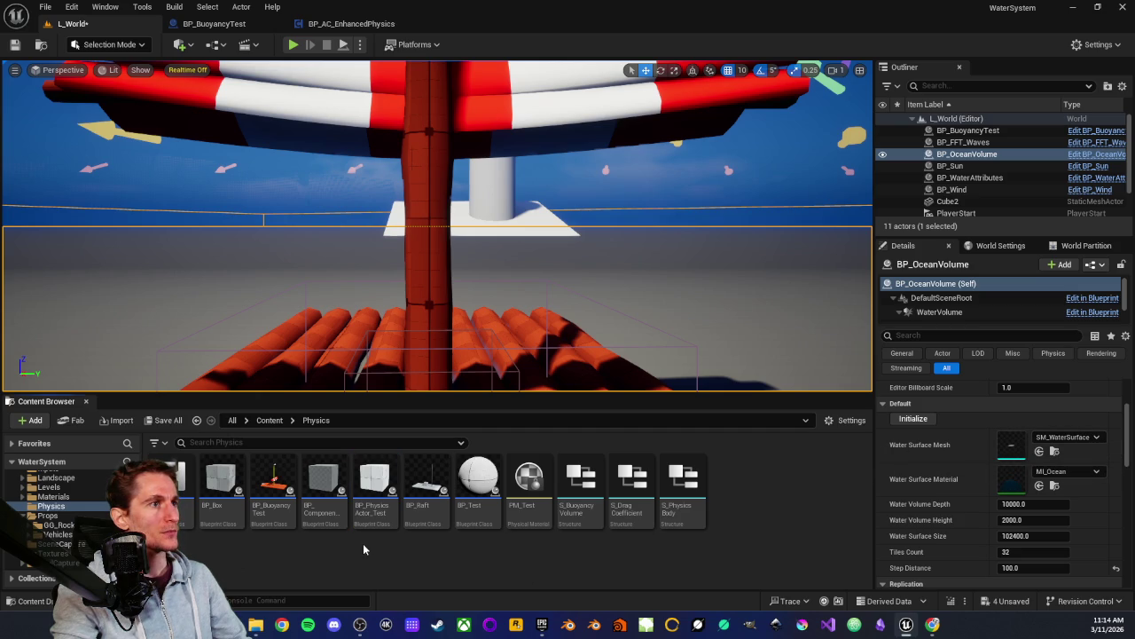
pyautogui.moveTo(373, 486)
pyautogui.mouseDown()
pyautogui.moveTo(425, 324)
pyautogui.moveTo(455, 293)
pyautogui.moveTo(399, 266)
pyautogui.moveTo(373, 417)
pyautogui.moveTo(275, 514)
pyautogui.moveTo(342, 591)
pyautogui.mouseUp()
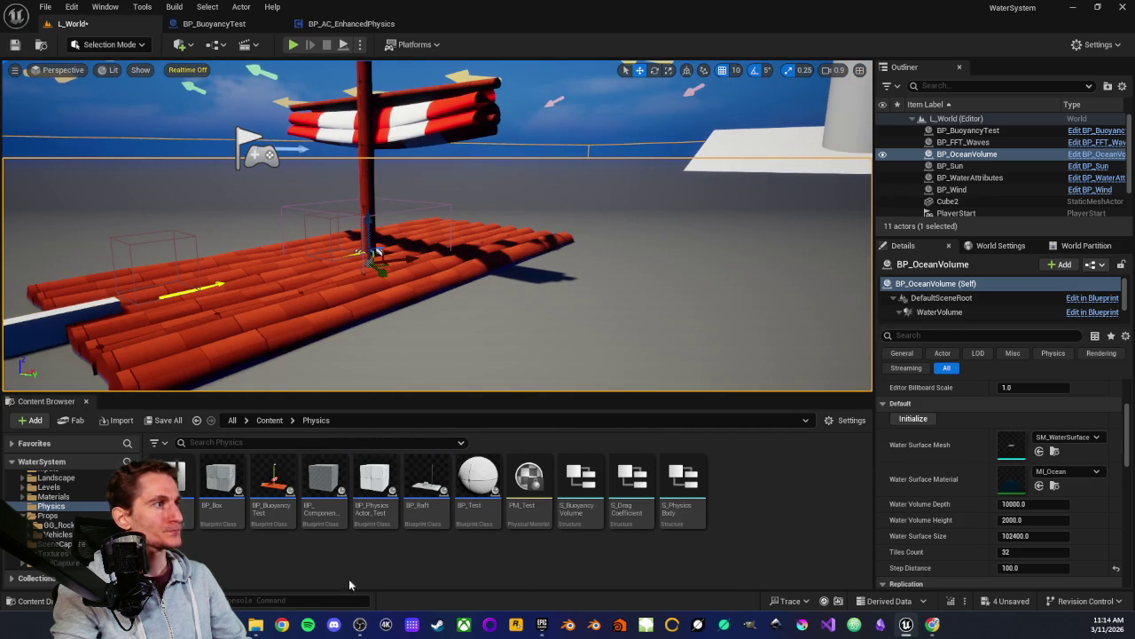
pyautogui.moveTo(375, 483)
pyautogui.mouseDown()
pyautogui.moveTo(444, 292)
pyautogui.moveTo(479, 226)
pyautogui.moveTo(495, 259)
pyautogui.moveTo(497, 238)
pyautogui.mouseUp()
pyautogui.press('f')
pyautogui.moveTo(526, 197); pyautogui.dragTo(529, 159)
pyautogui.moveTo(342, 268); pyautogui.dragTo(378, 169)
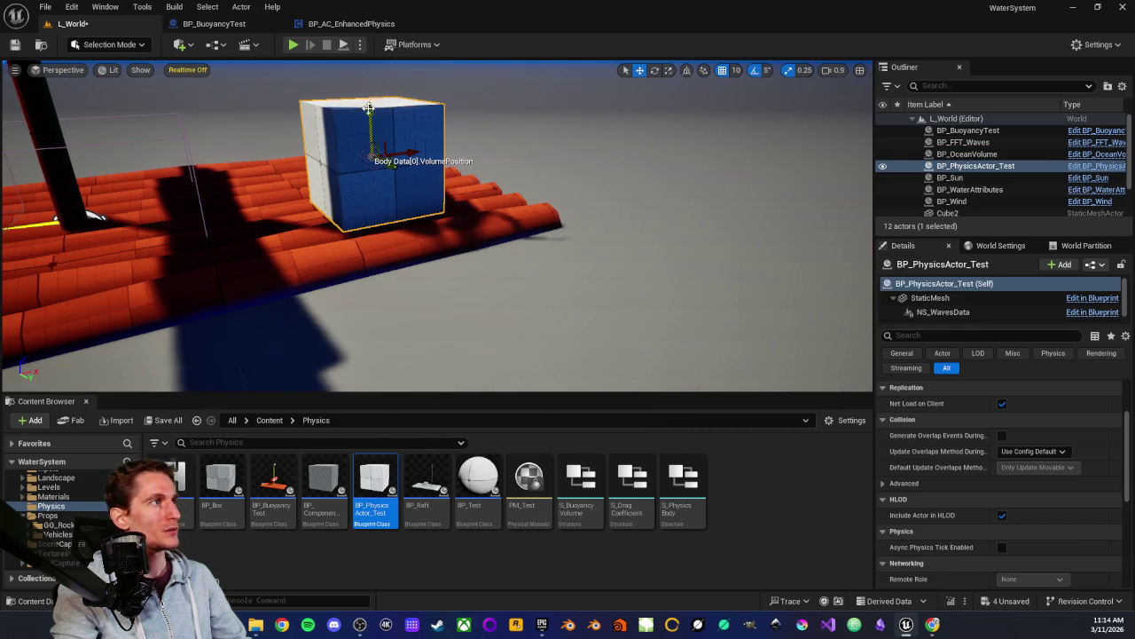
pyautogui.scroll(-3, 330, 121)
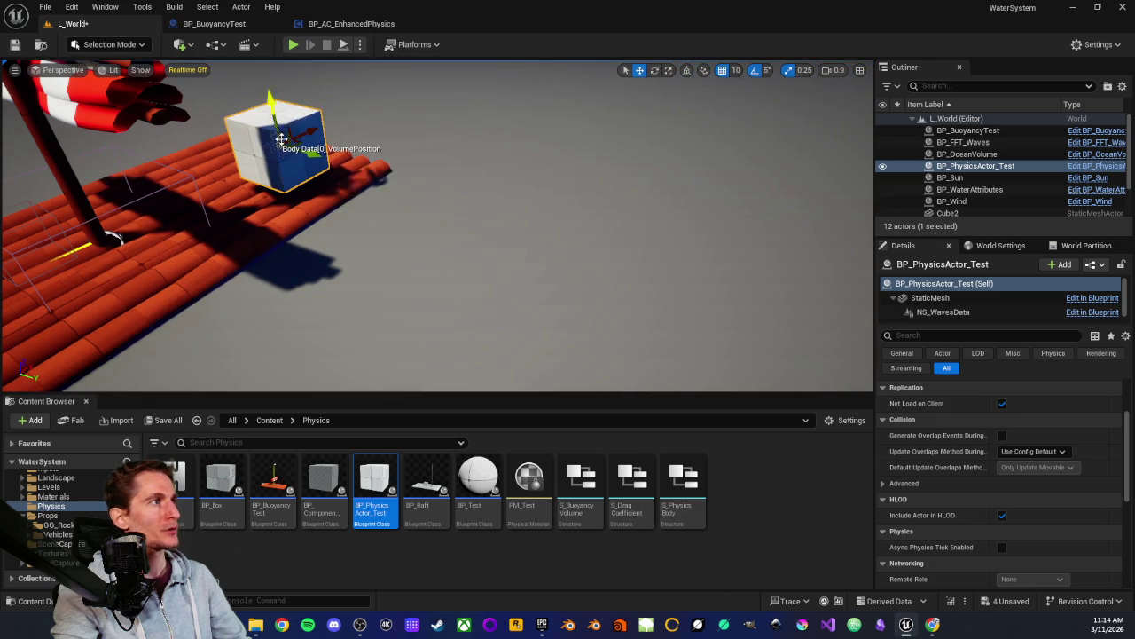
pyautogui.moveTo(303, 152); pyautogui.dragTo(435, 183)
pyautogui.moveTo(312, 155); pyautogui.dragTo(341, 164)
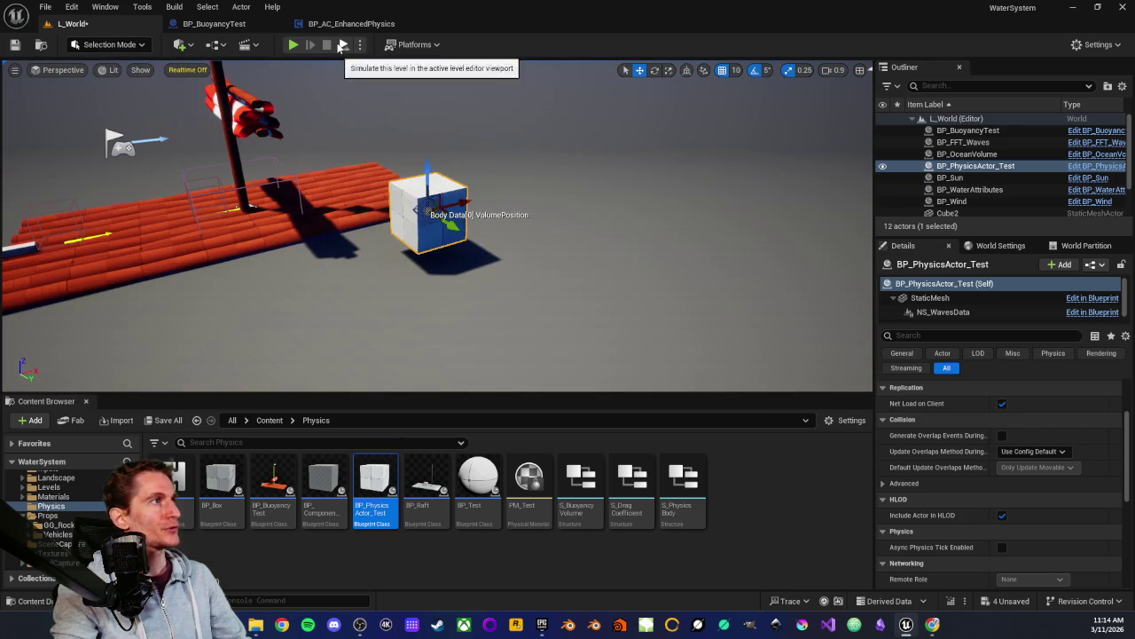
# Simulate the level, read the Accessed None NiagaraComponent error, then clear and close the Message Log
pyautogui.click(344, 45)
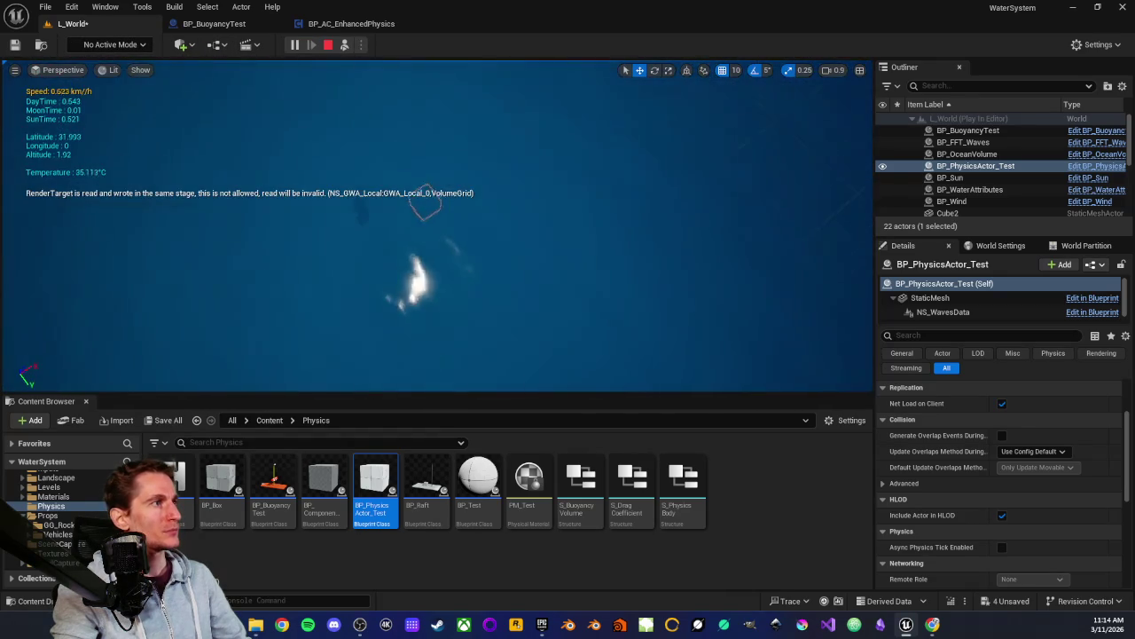
pyautogui.click(326, 45)
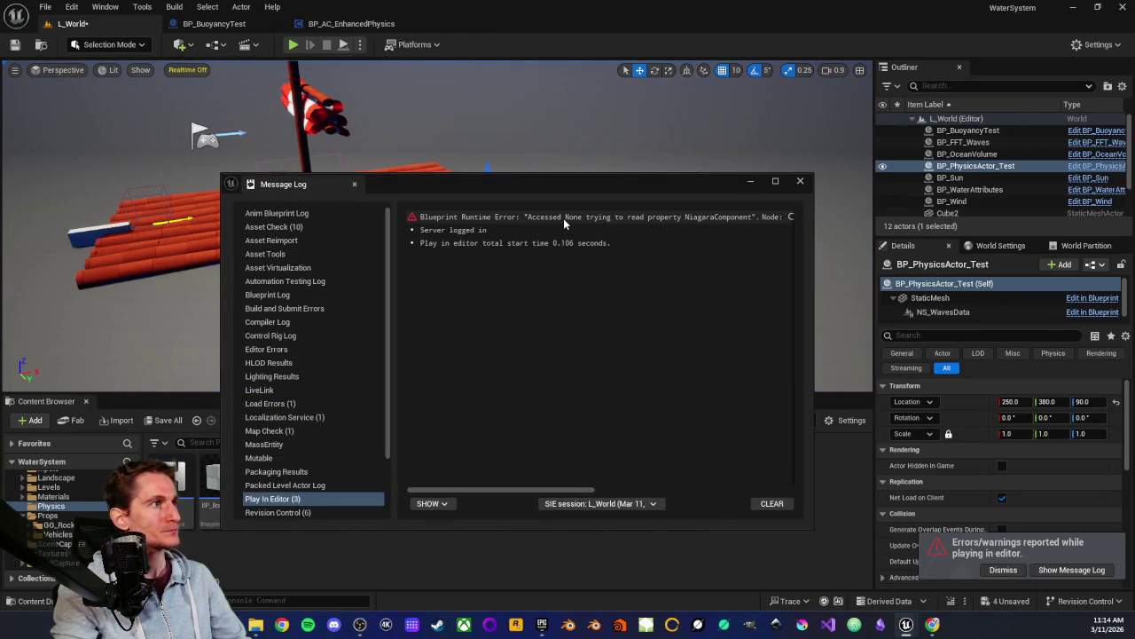
pyautogui.moveTo(492, 490)
pyautogui.mouseDown()
pyautogui.moveTo(600, 477)
pyautogui.moveTo(746, 486)
pyautogui.moveTo(529, 476)
pyautogui.mouseUp()
pyautogui.click(770, 503)
pyautogui.click(800, 182)
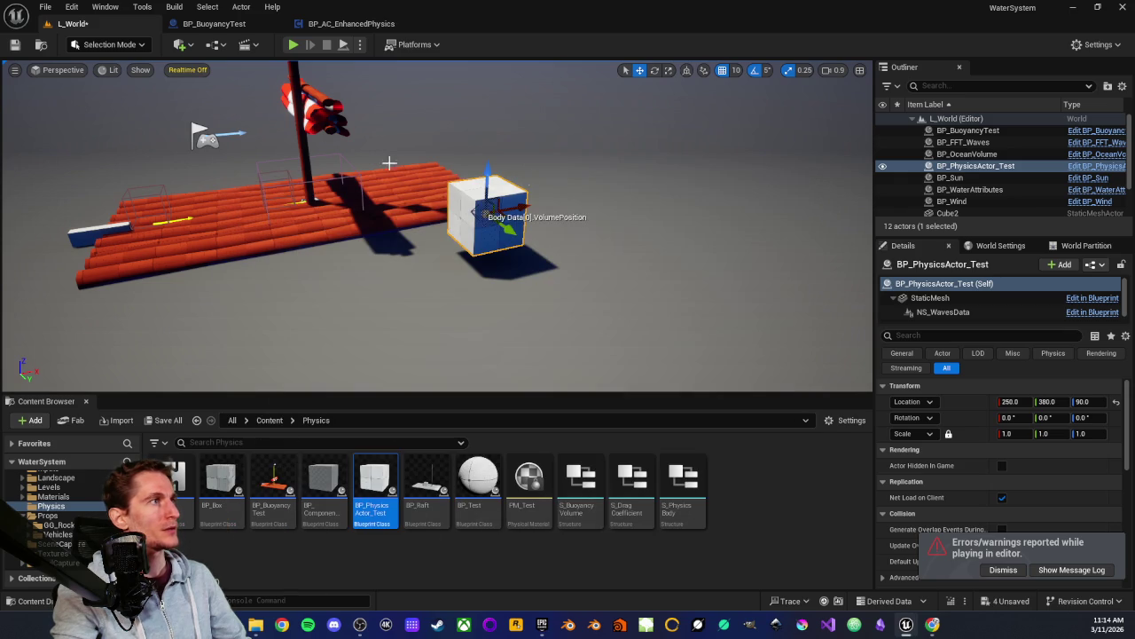
# Delete the BP_AC_Wind component from BP_BuoyancyTest, save the blueprint, and return to L_World
pyautogui.click(210, 25)
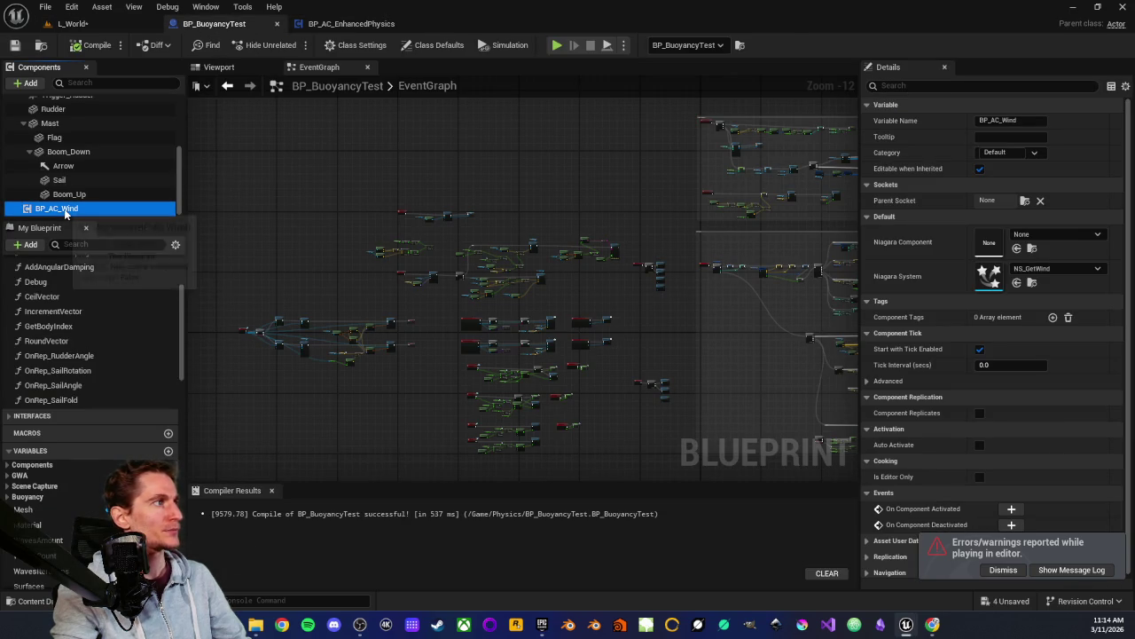
pyautogui.press('Delete')
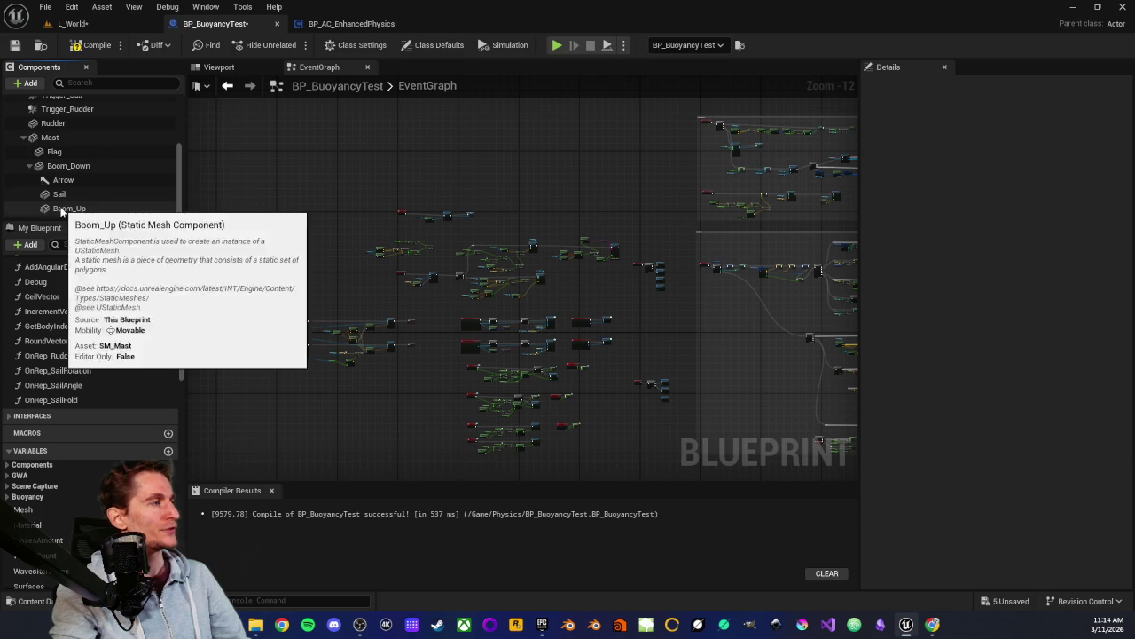
pyautogui.click(14, 45)
pyautogui.click(73, 23)
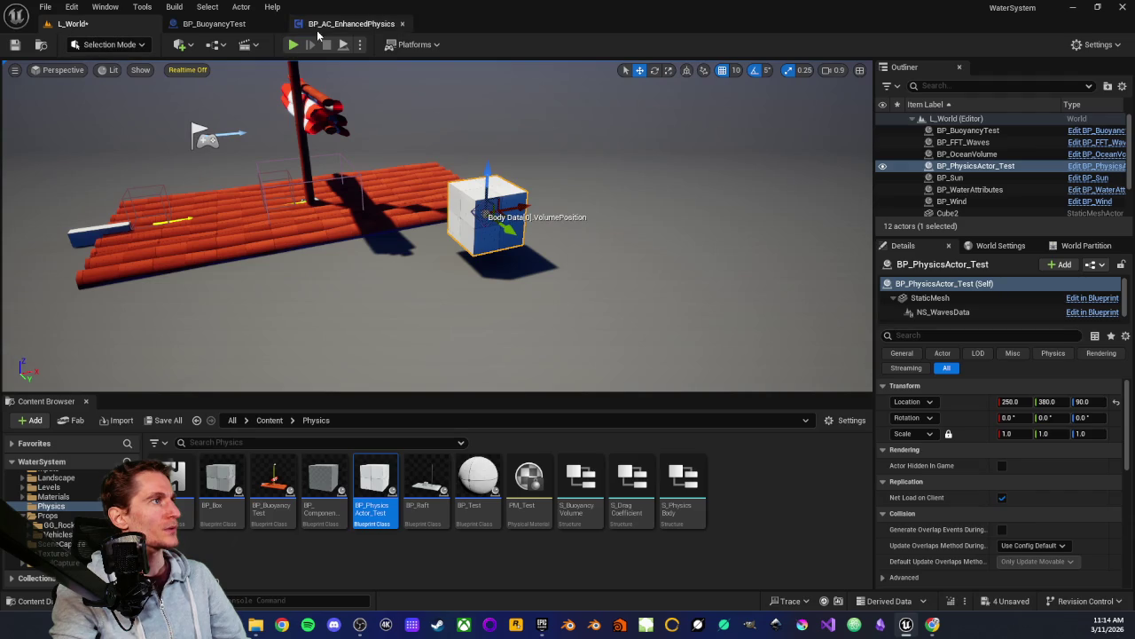
pyautogui.scroll(-3, 966, 471)
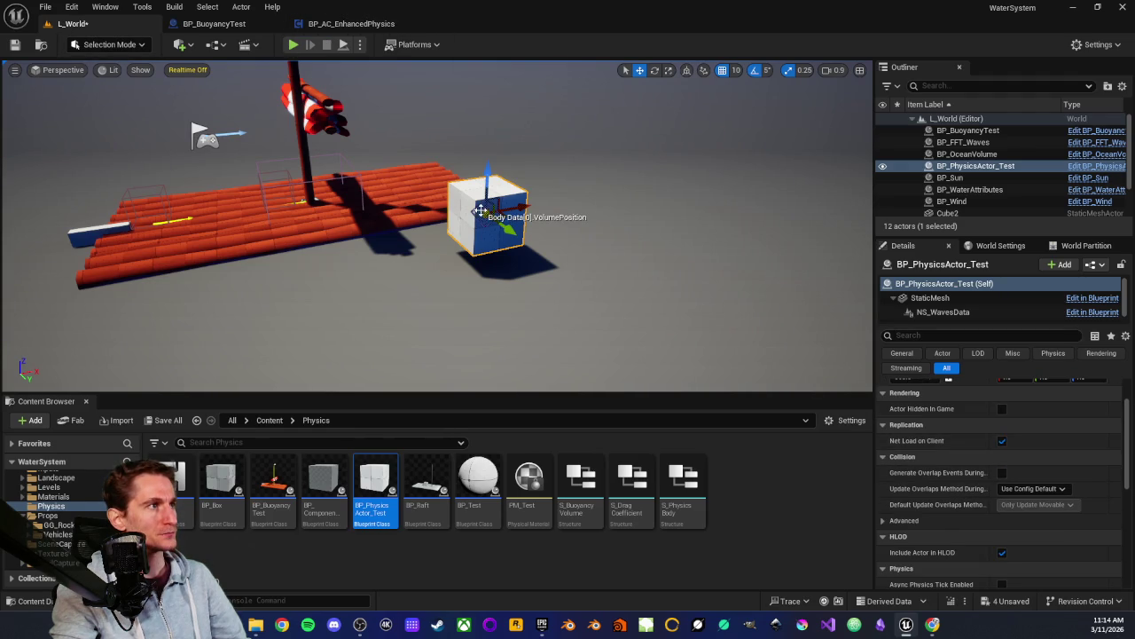
pyautogui.scroll(3, 974, 448)
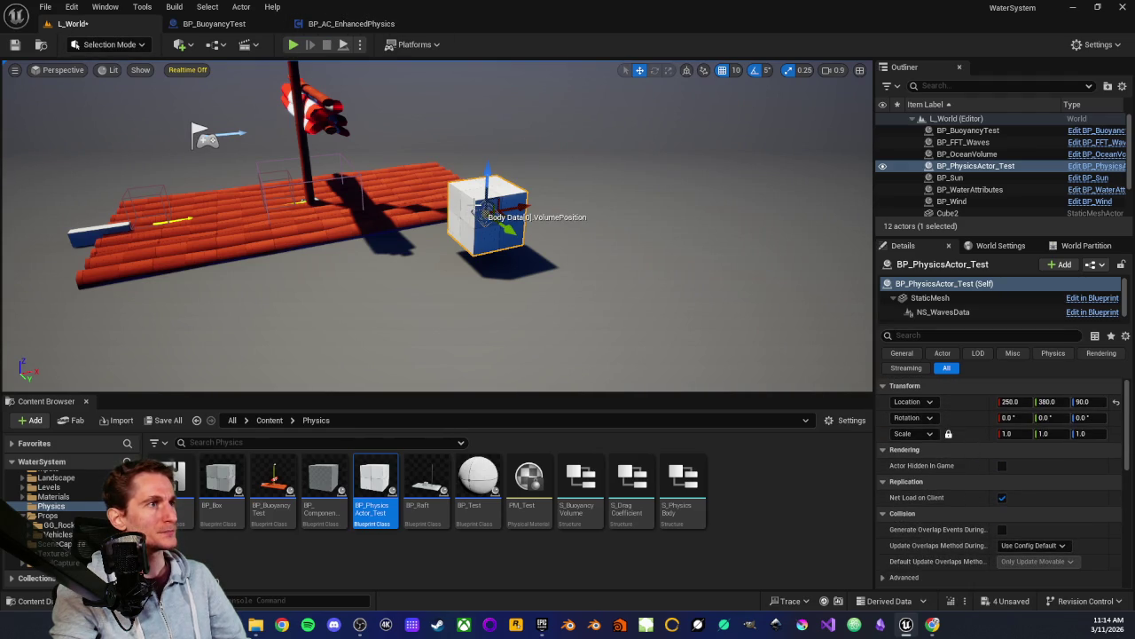
pyautogui.click(927, 286)
pyautogui.scroll(-2, 947, 466)
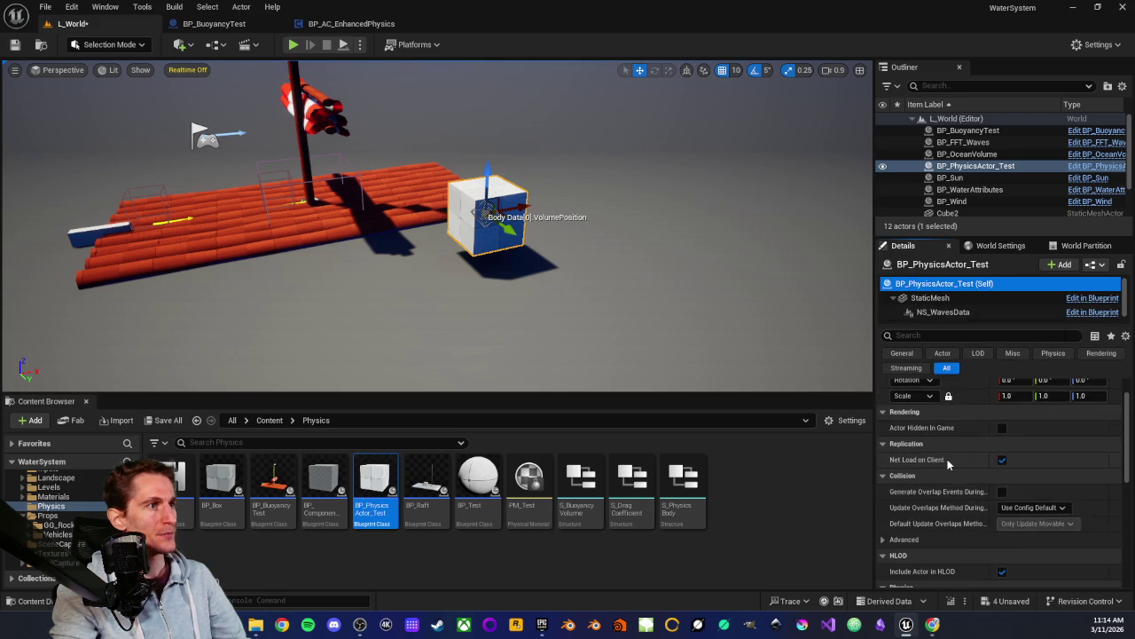
pyautogui.scroll(-5, 946, 479)
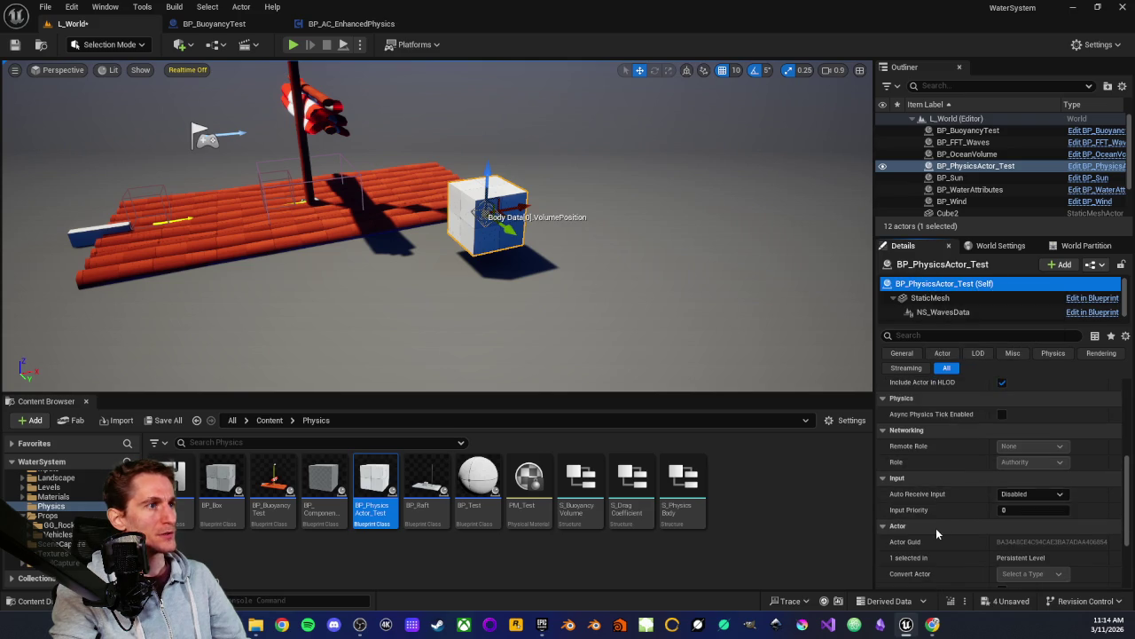